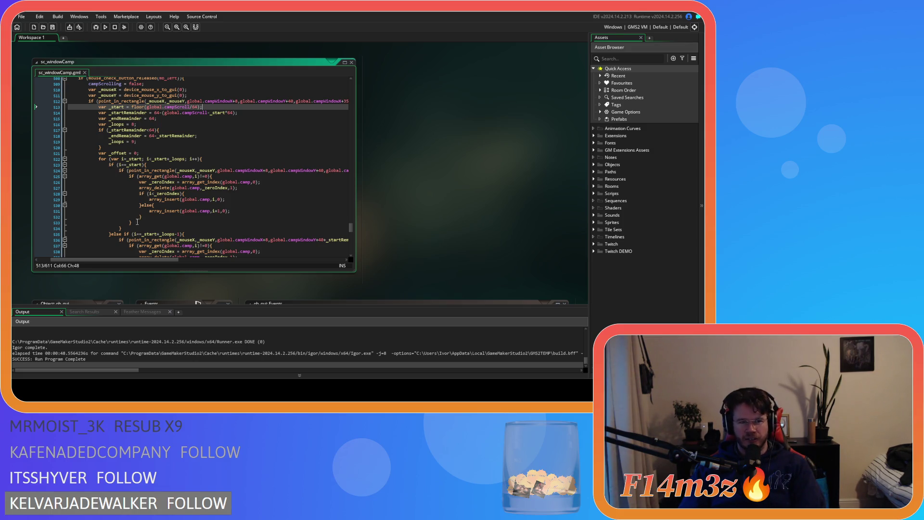
- Delete the nested index checks and extra closing braces in the first drop branch, leaving only array_insert
left_click_drag(137, 222, 136, 219)
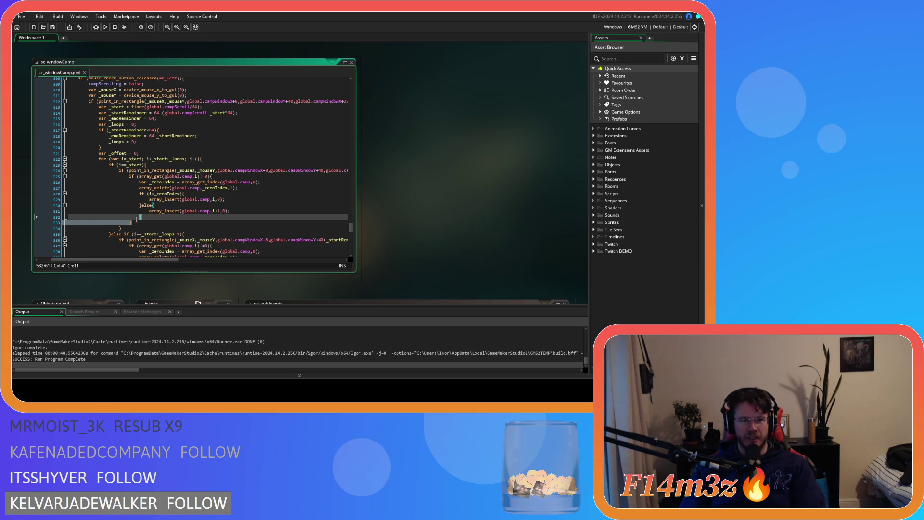
left_click(136, 222)
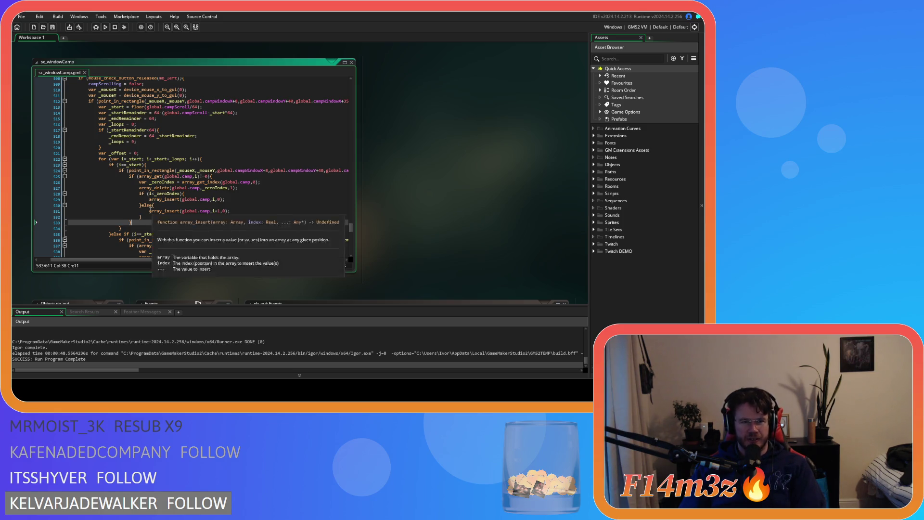
key("ctrl+z")
key("ctrl+z")
left_click(189, 205)
left_click_drag(189, 204, 68, 177)
key("BackSpace")
key("BackSpace")
key("Home")
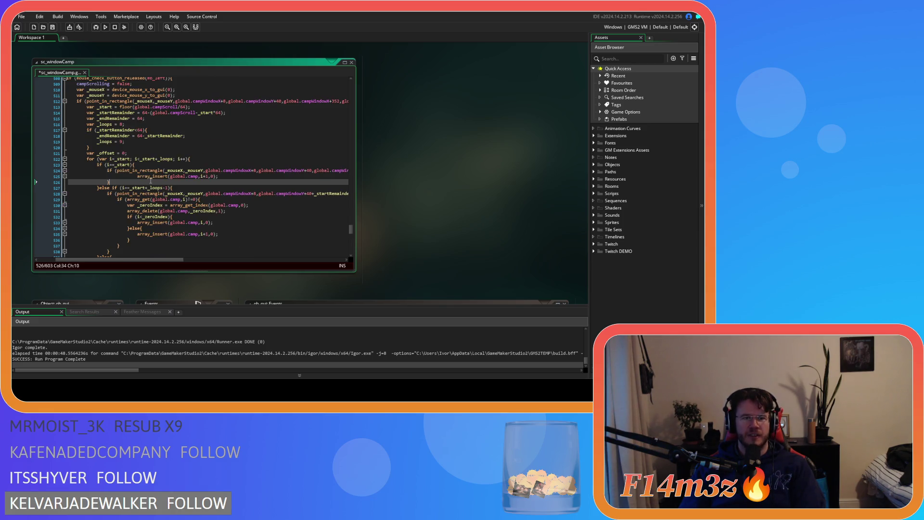
- Change line 525 to array_insert(global.camp,i,global.campHeld)
key("Down")
key("Home")
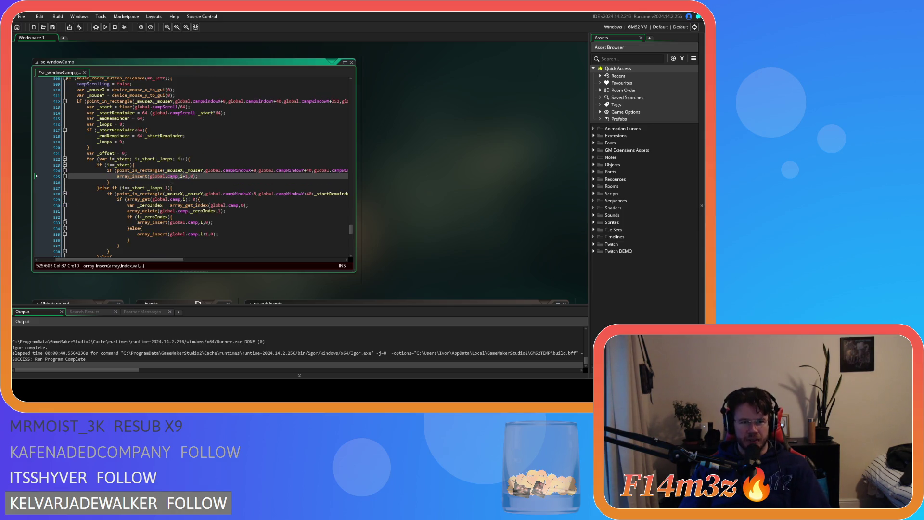
left_click_drag(180, 176, 188, 177)
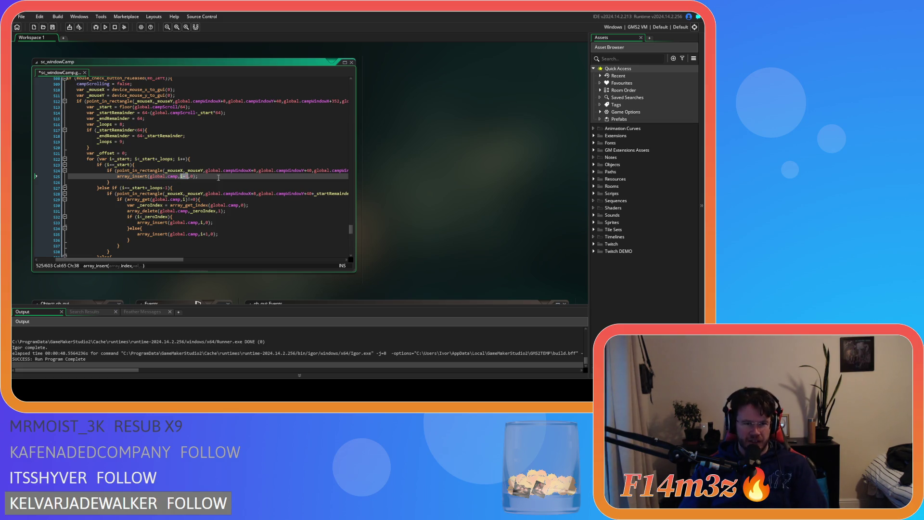
type("i")
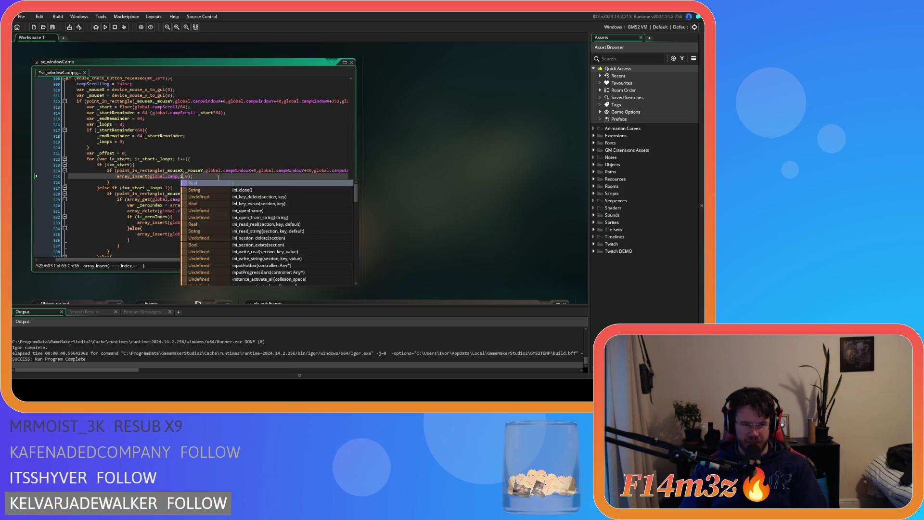
key("Right")
key("Delete")
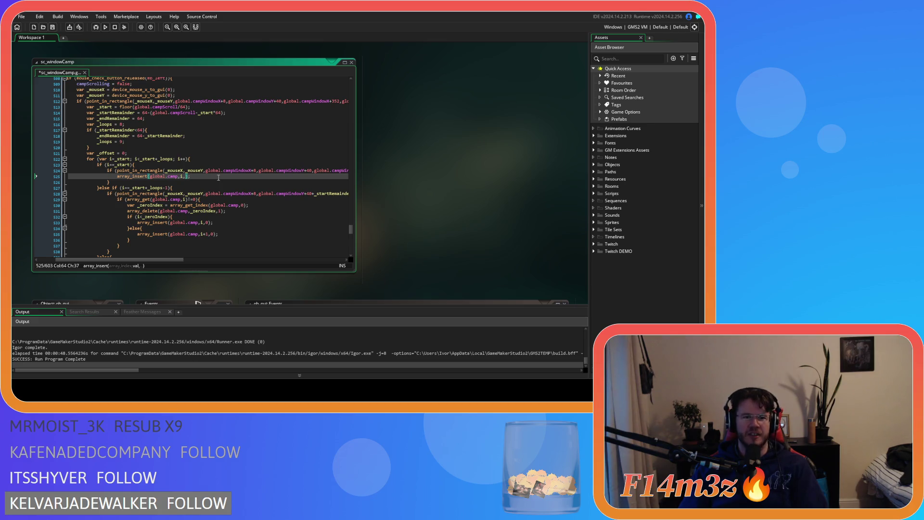
type("global.camp")
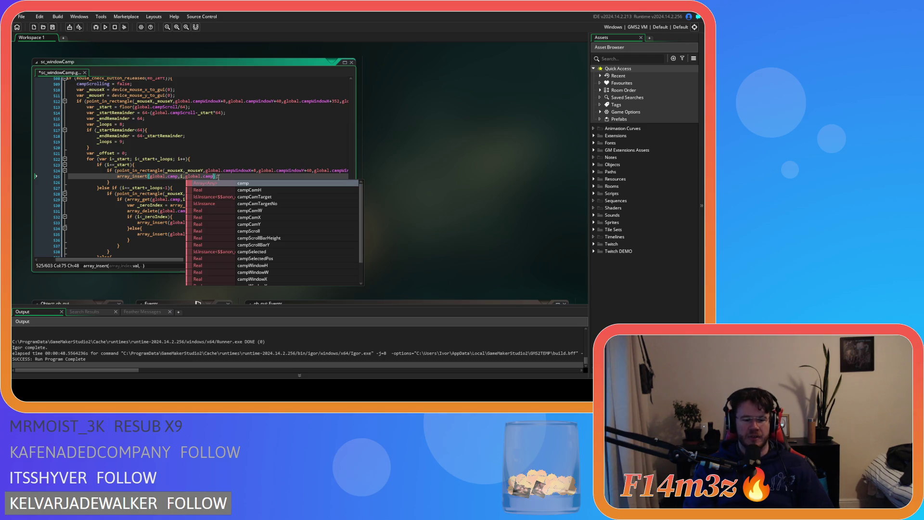
type("Held")
- Paste the corrected insert line over the second and third branch blocks and save the script
key("shift+Home")
key("ctrl+c")
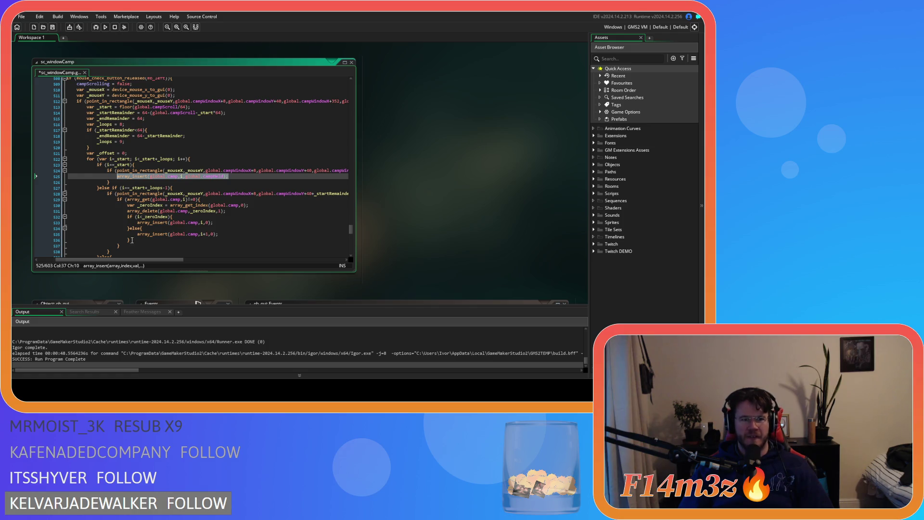
scroll(132, 240, "down", 1)
left_click_drag(126, 231, 117, 163)
key("ctrl+v")
scroll(139, 222, "down", 2)
key("ctrl+v")
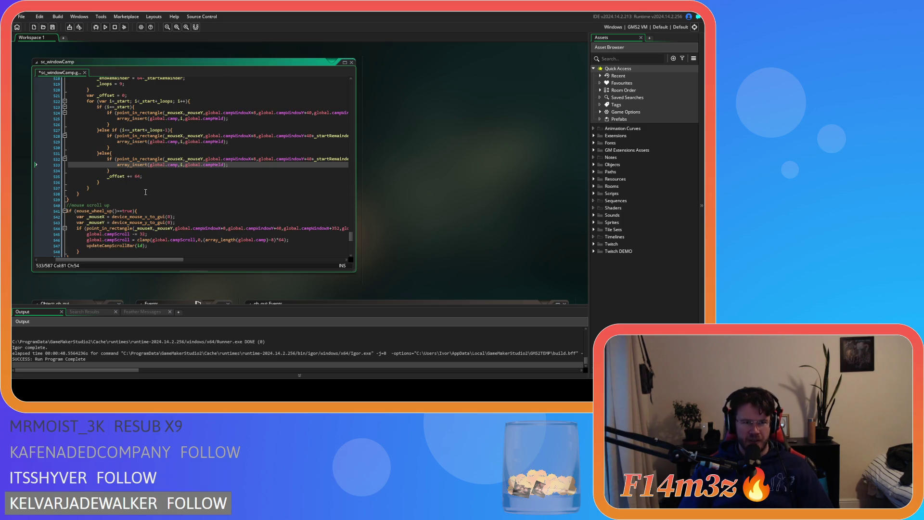
key("ctrl+s")
key("F5")
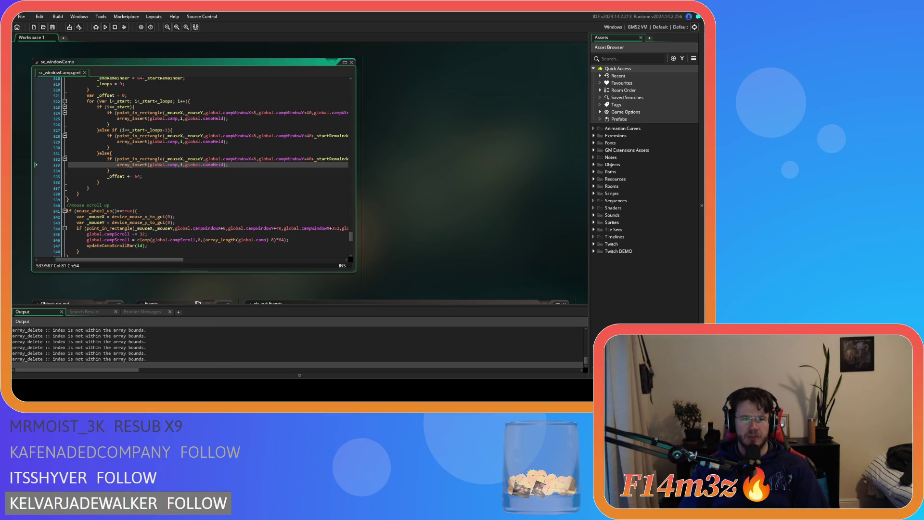
- Rebuild the game after the failed build and bring up its running window
key("alt+Tab")
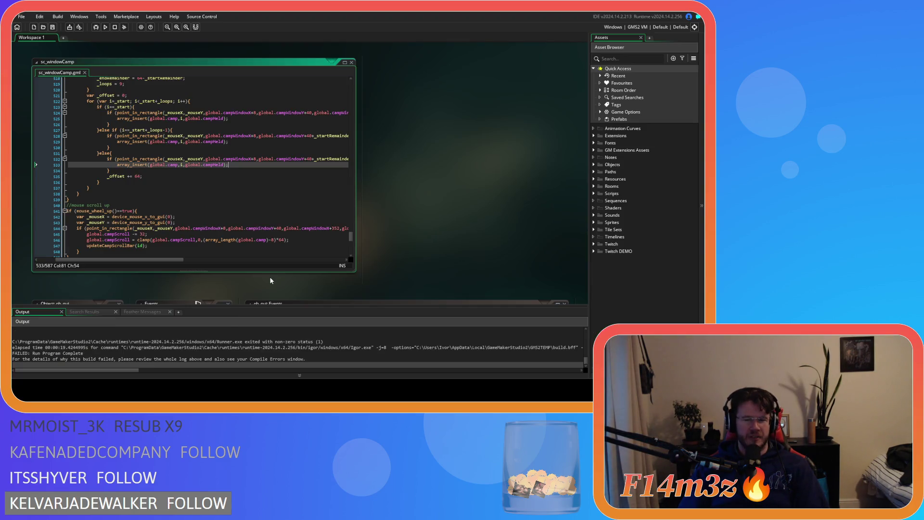
key("F5")
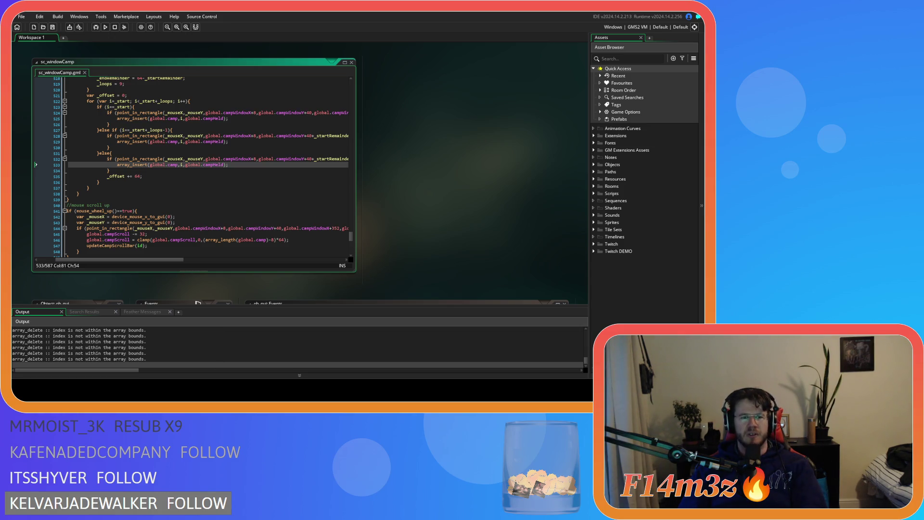
key("alt+Tab")
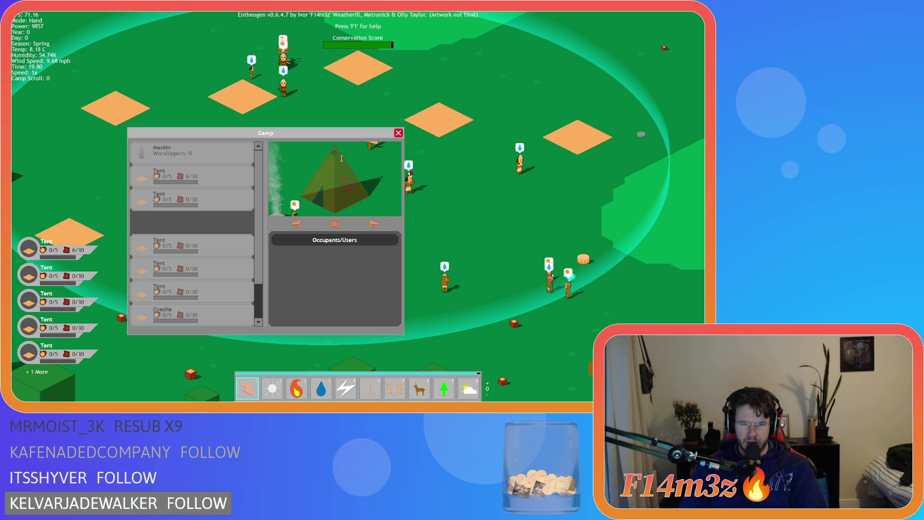
- Close the game and remove the 'global.' prefix before campHeld on lines 533, 529 and 525
left_click(271, 287)
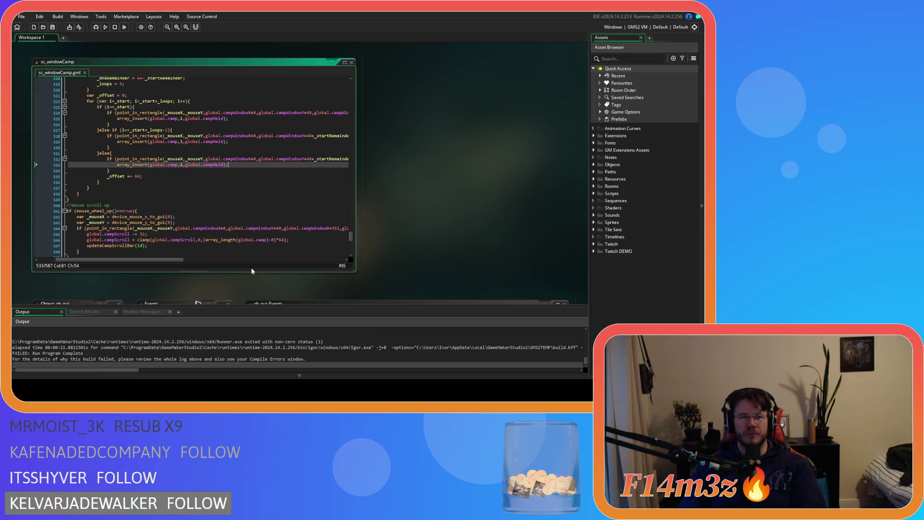
left_click(198, 165)
key("BackSpace")
key("BackSpace")
key("BackSpace")
left_click(201, 141)
key("BackSpace")
key("BackSpace")
key("BackSpace")
left_click(201, 119)
key("BackSpace")
key("BackSpace")
key("BackSpace")
left_click(252, 118)
- Run the game, test the Camp window, then close it and quit
key("F5")
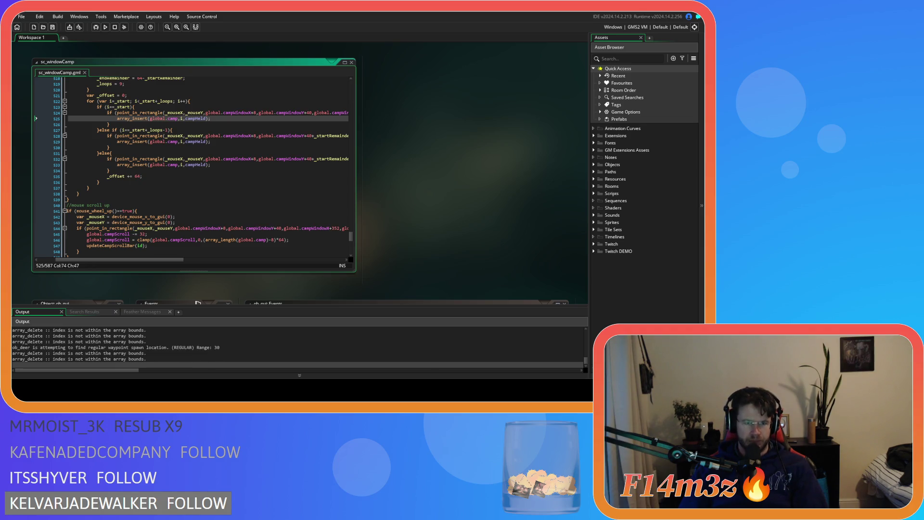
key("alt+Tab")
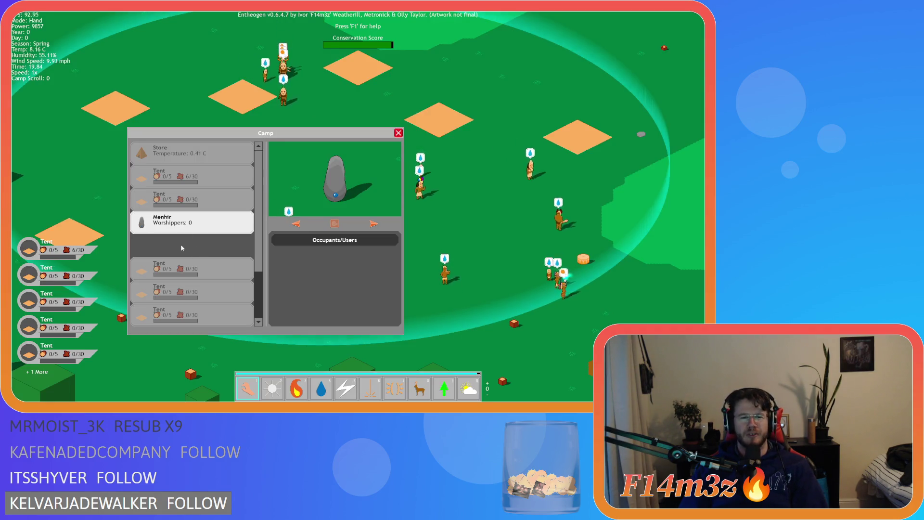
key("Escape")
key("Escape")
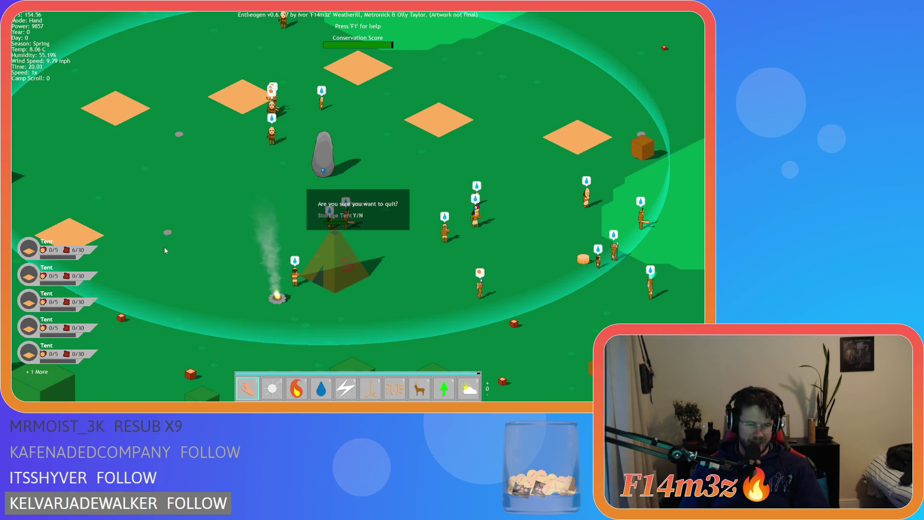
key("Return")
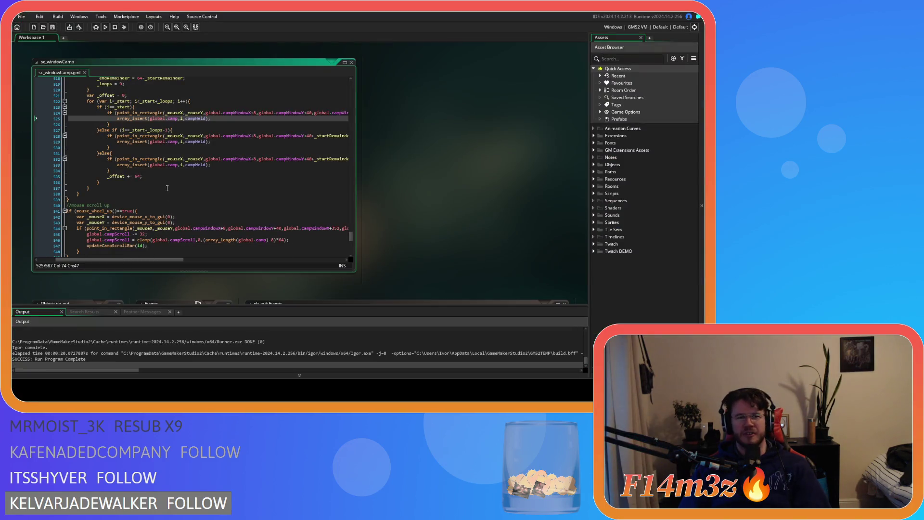
- Replace array_insert with array_set on lines 533, 529 and 525, then save and run
double_click(139, 166)
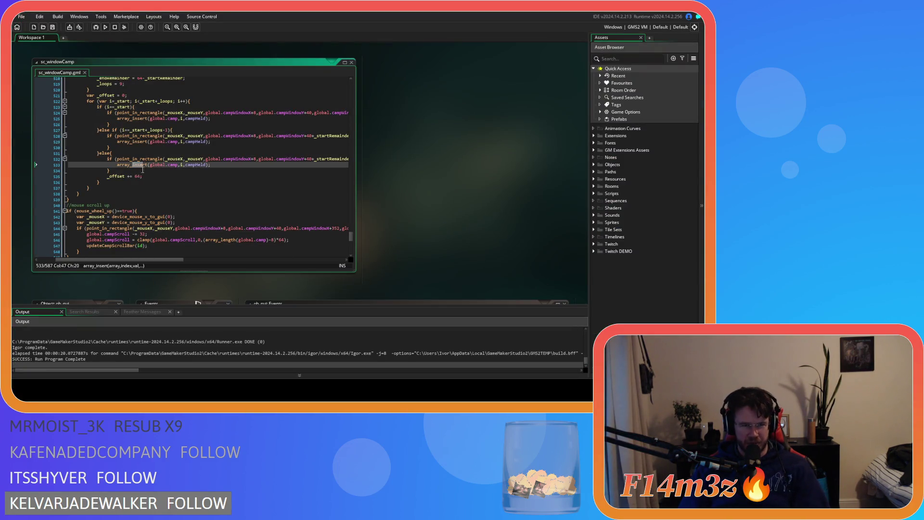
type("set")
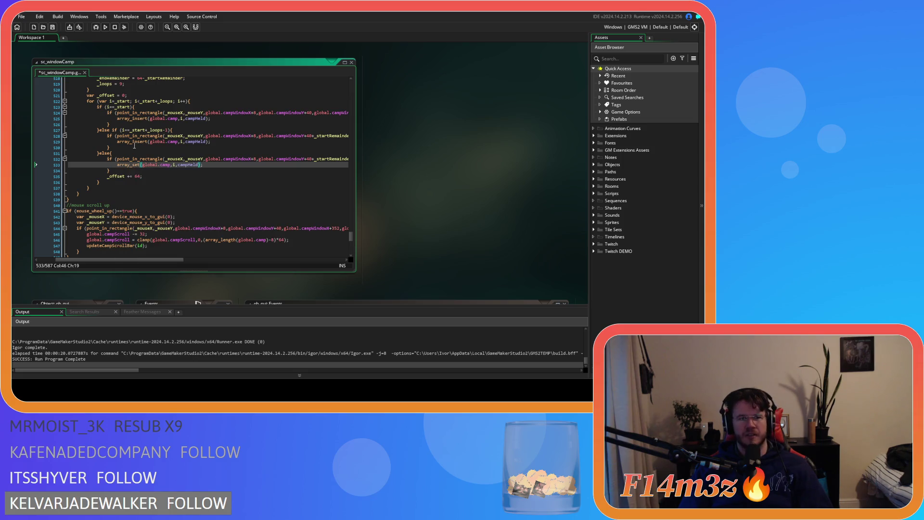
double_click(135, 142)
type("set")
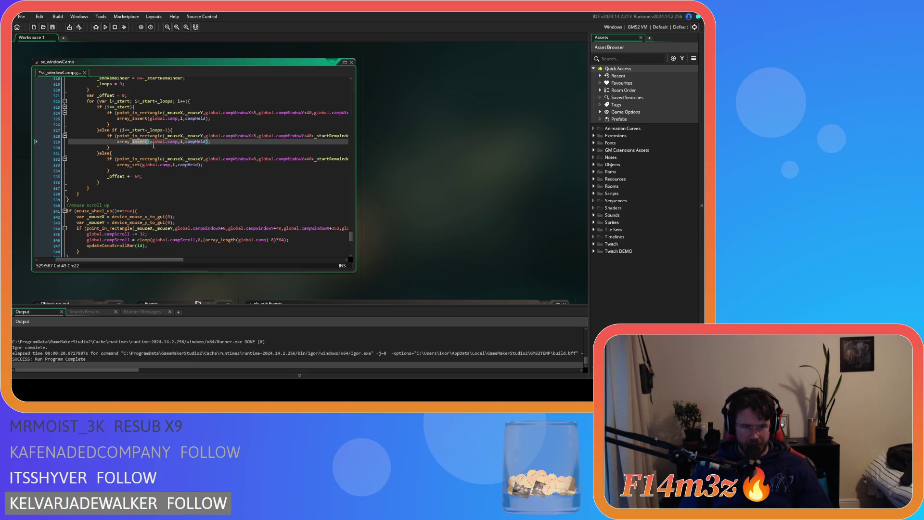
double_click(139, 119)
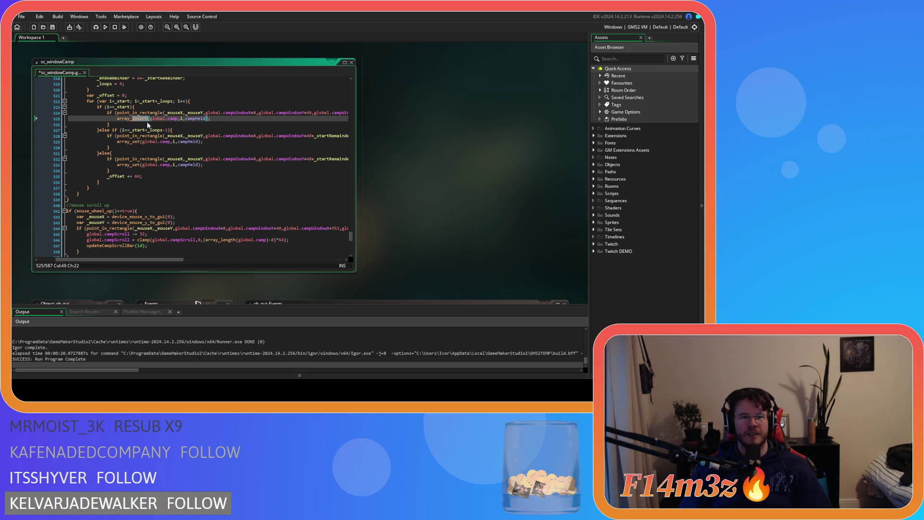
type("set")
key("F5")
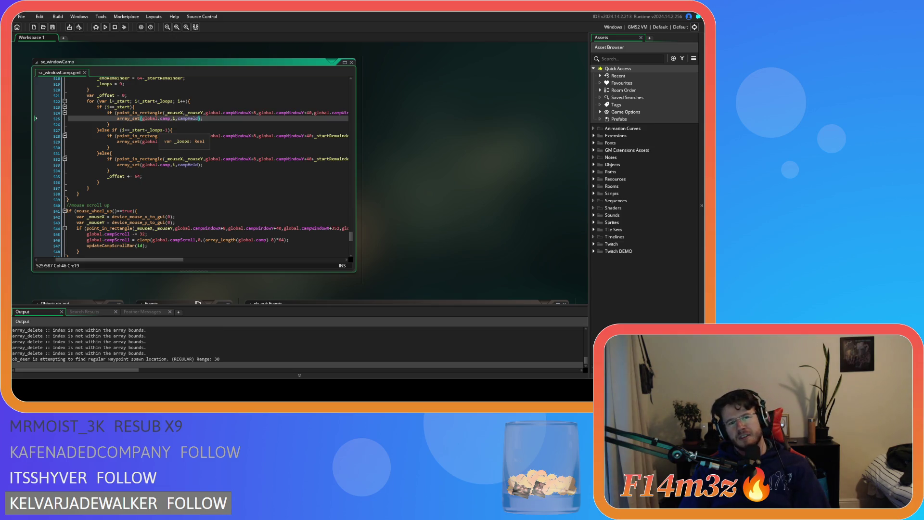
- Quit the running test game, confirming with Y
key("alt+Tab")
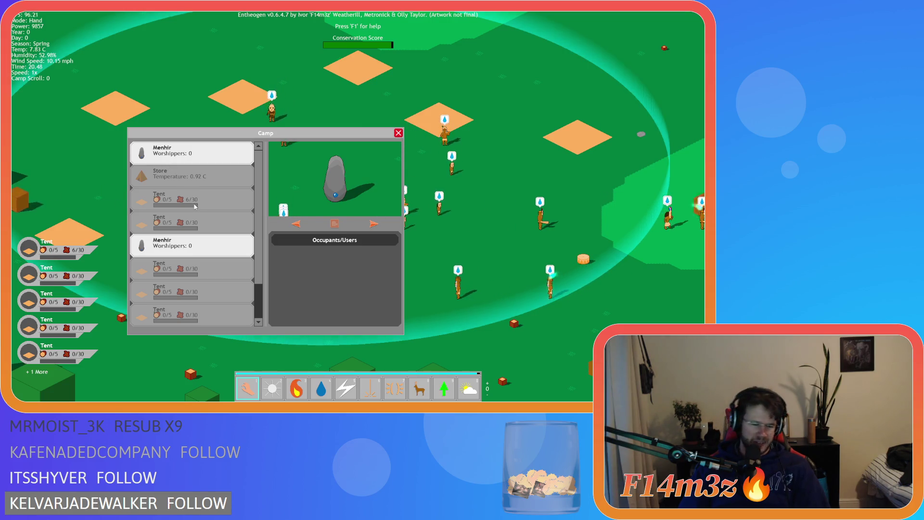
key("Escape")
key("Escape")
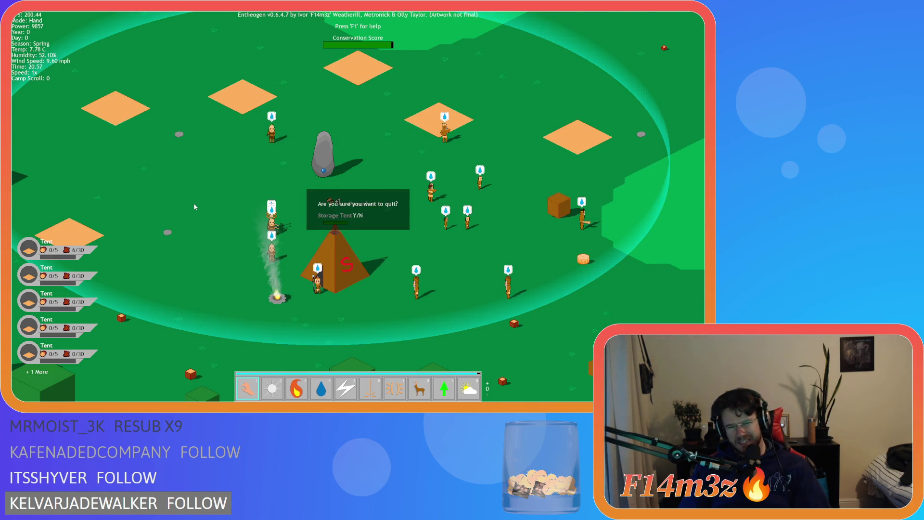
key("y")
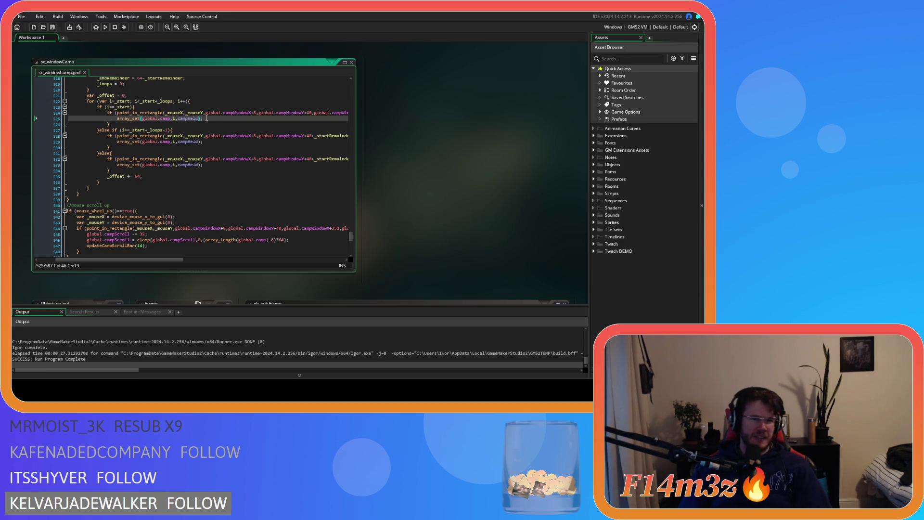
- Add a new line starting with campHeld after the first array_set call
key("Return")
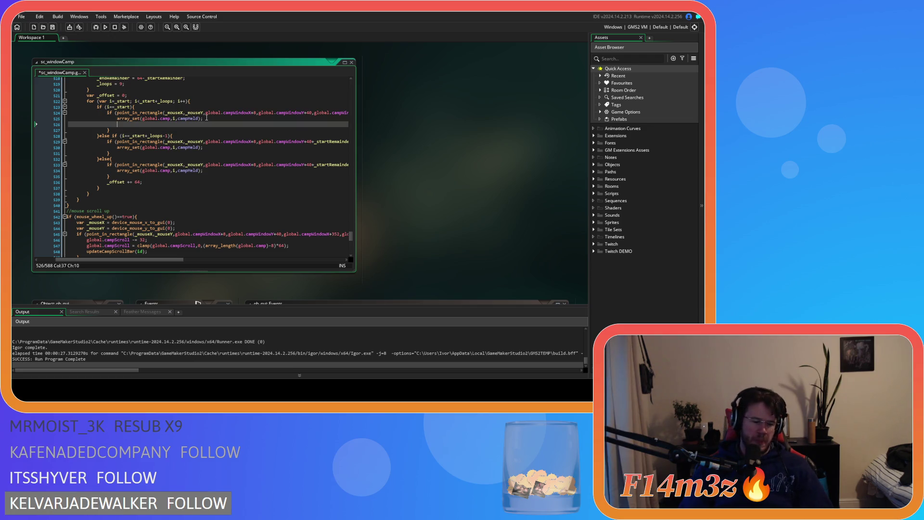
type("camp")
key("Return")
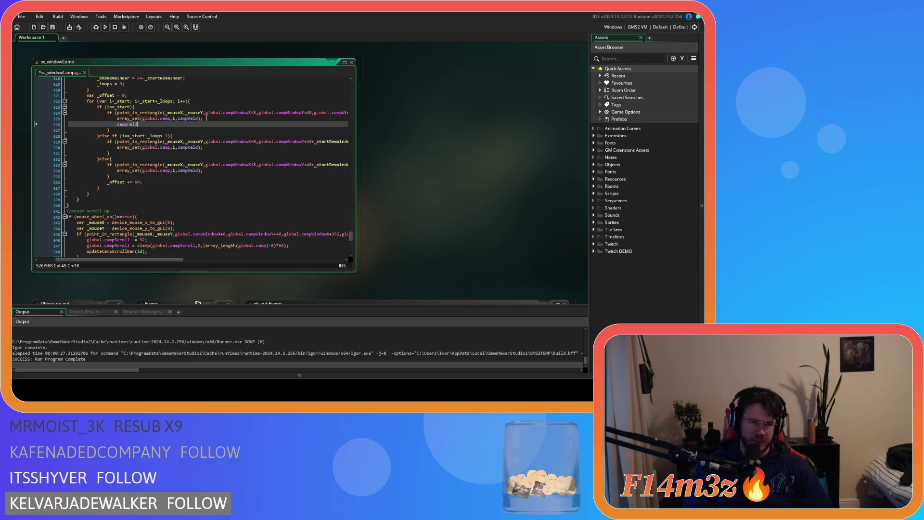
- Complete the line as 'campHeld = noone;' and select it for copying
type(" = noo")
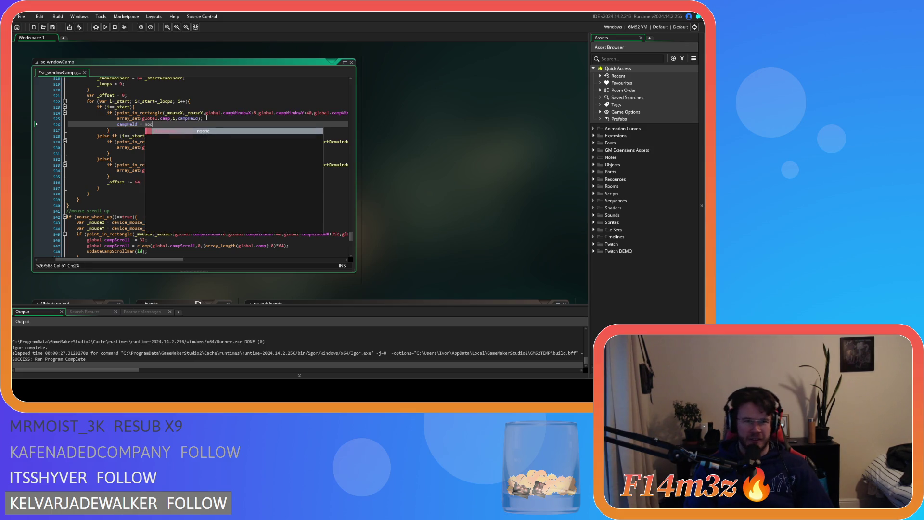
key("Return")
type(";")
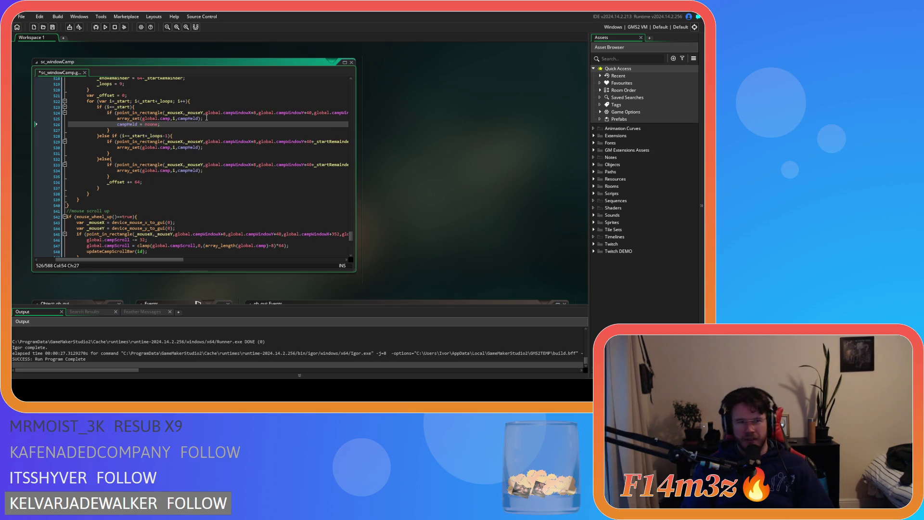
key("shift+Left")
key("shift+Left")
key("shift+Left")
key("ctrl+c")
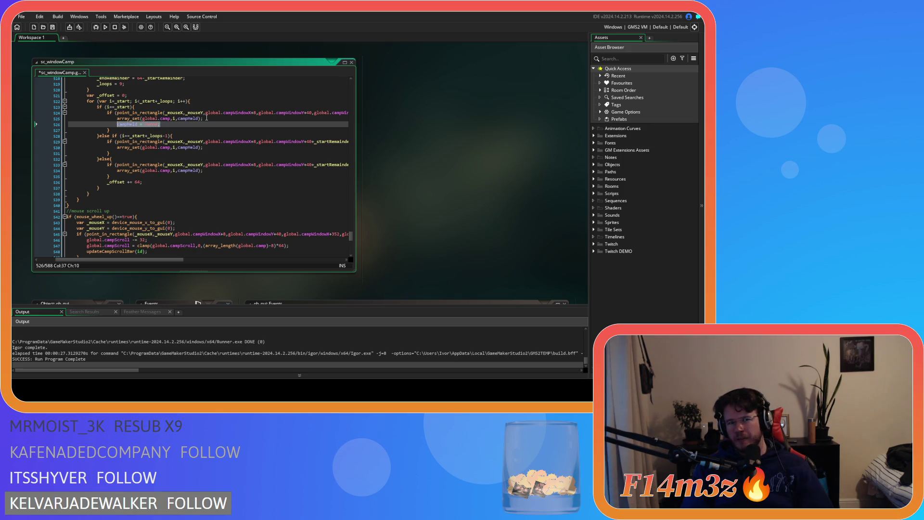
- Paste the campHeld reset after the second and third array_set lines and save the script
left_click(224, 147)
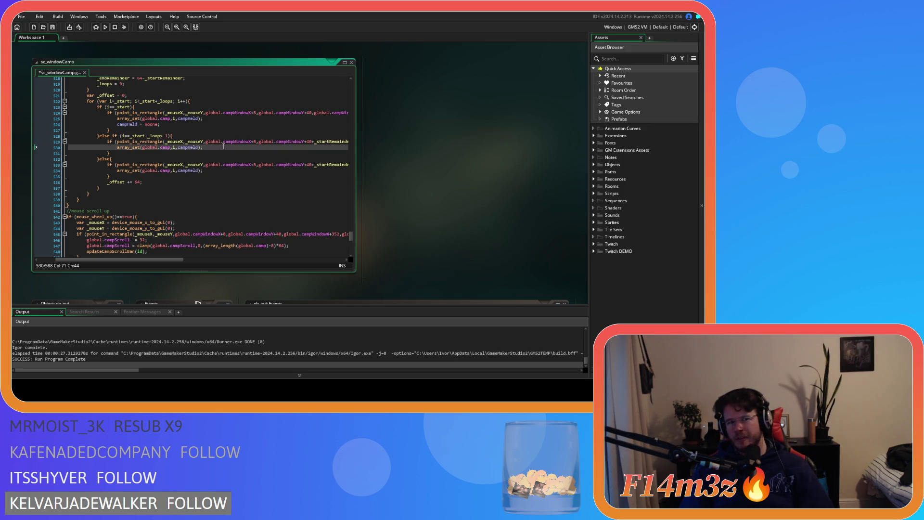
key("Return")
key("ctrl+v")
left_click(225, 176)
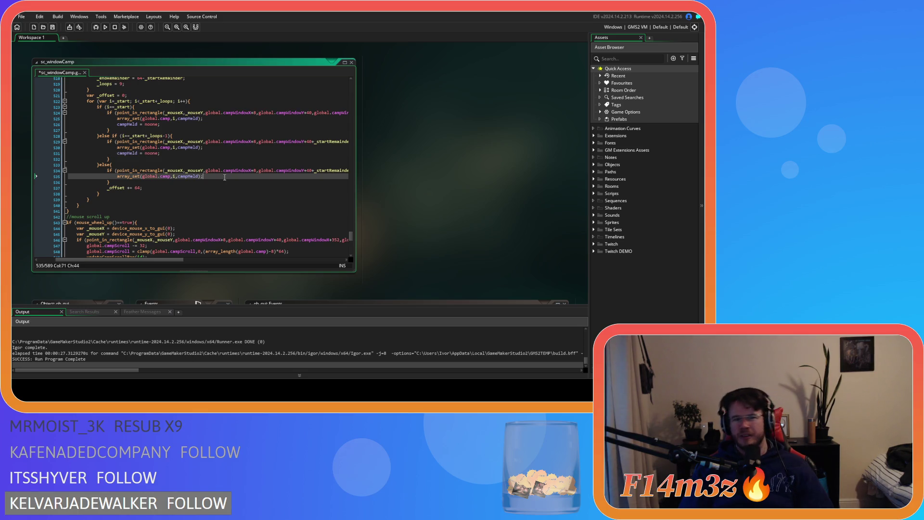
key("Return")
key("ctrl+v")
key("ctrl+s")
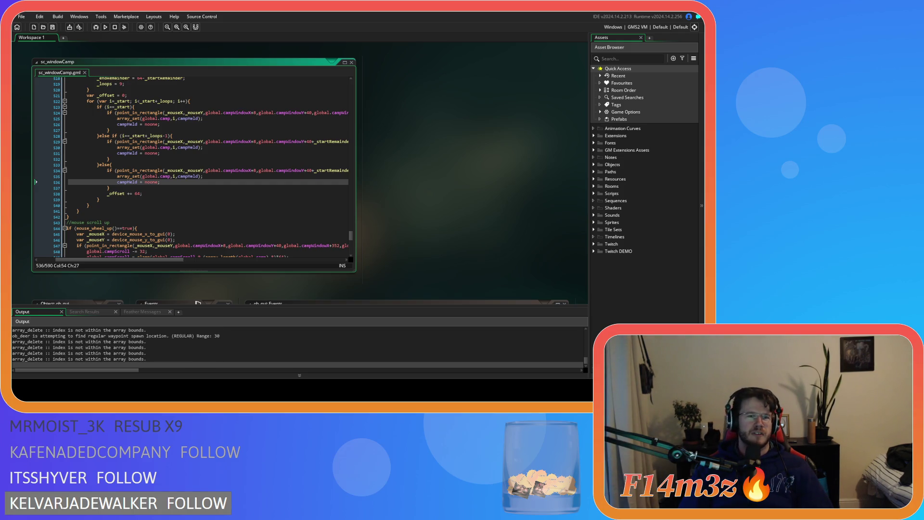
key("alt+Tab")
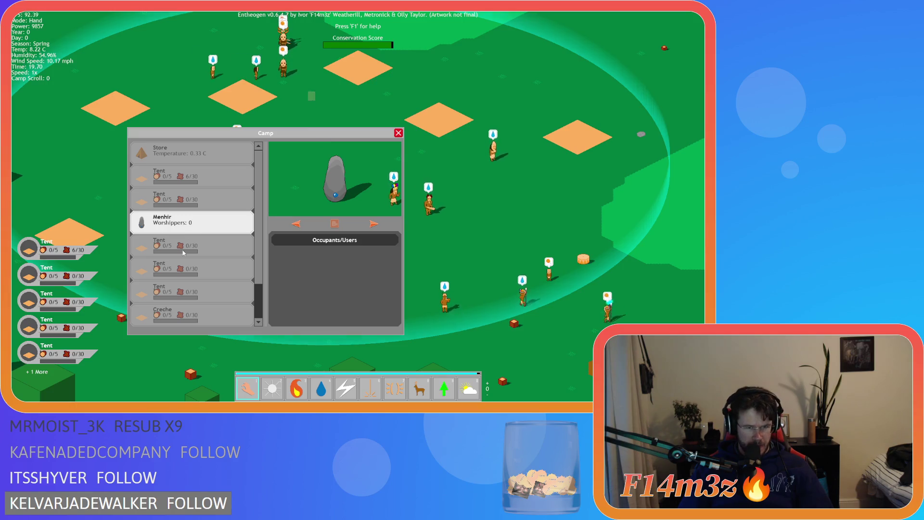
- Drag the Menhir, Tent and Store rows to new positions in the Camp list
mouse_move(201, 224)
left_mouse_down()
mouse_move(197, 181)
mouse_move(183, 270)
mouse_move(184, 219)
mouse_move(197, 298)
mouse_move(194, 176)
mouse_move(194, 308)
mouse_move(182, 198)
mouse_move(183, 310)
mouse_move(178, 164)
mouse_move(170, 249)
mouse_move(192, 314)
mouse_move(184, 160)
left_mouse_up()
left_click(194, 159)
left_click_drag(175, 267, 183, 154)
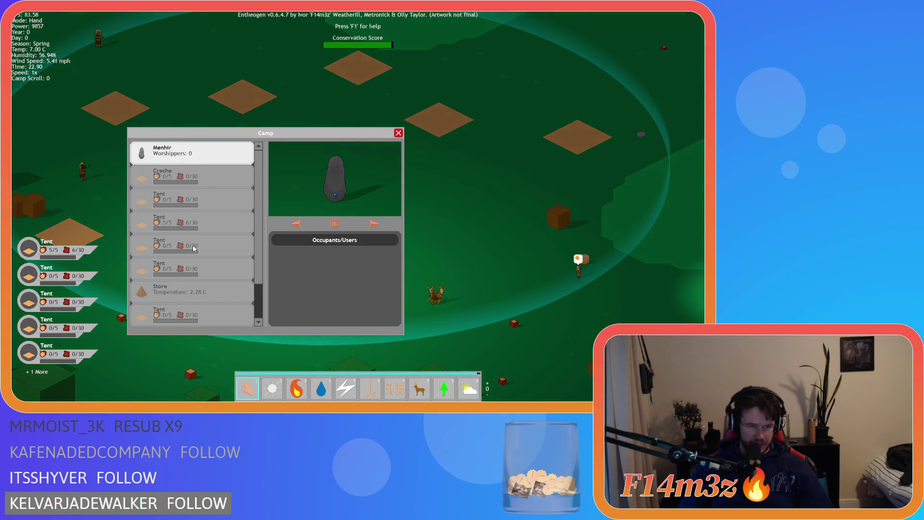
left_click_drag(178, 290, 175, 174)
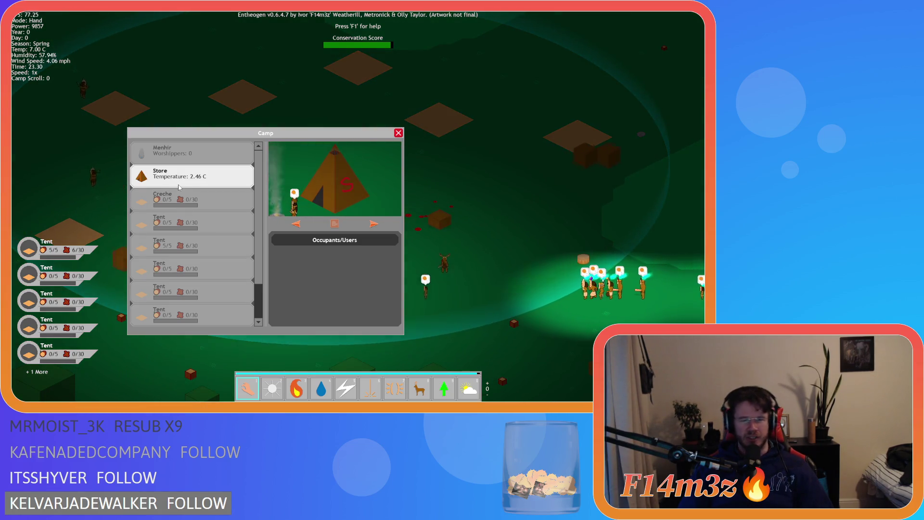
mouse_move(182, 181)
left_mouse_down()
mouse_move(197, 263)
mouse_move(196, 212)
mouse_move(167, 166)
mouse_move(171, 217)
mouse_move(168, 179)
mouse_move(166, 205)
mouse_move(167, 182)
mouse_move(168, 194)
mouse_move(161, 174)
mouse_move(162, 201)
mouse_move(151, 174)
mouse_move(163, 216)
mouse_move(166, 179)
left_mouse_up()
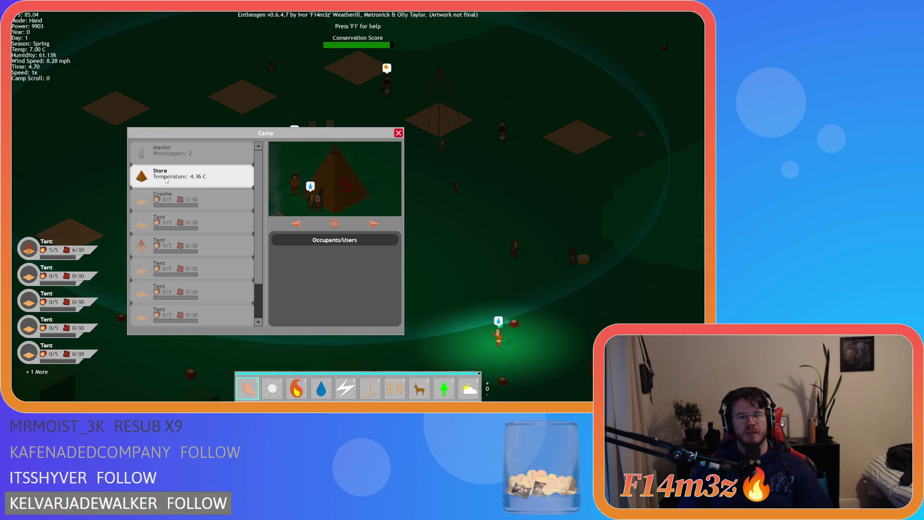
- Quit the test game with Escape and confirm with Y
key("Escape")
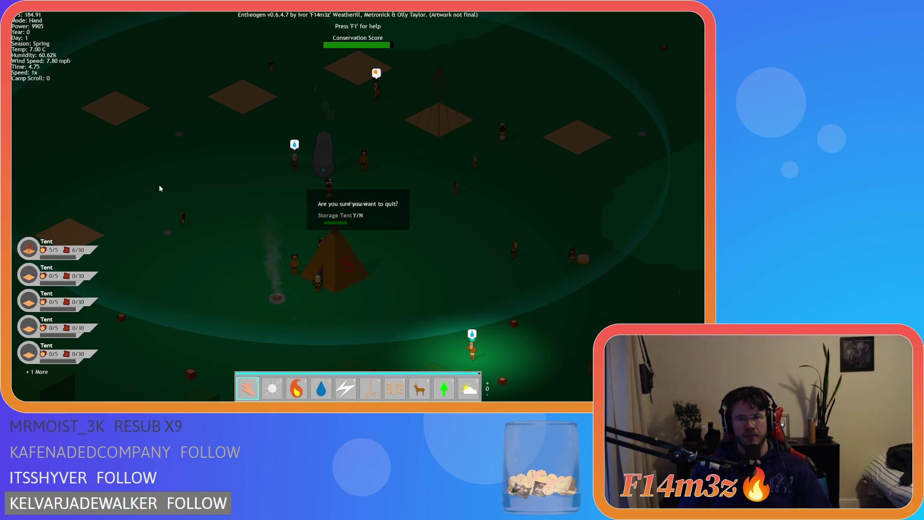
key("y")
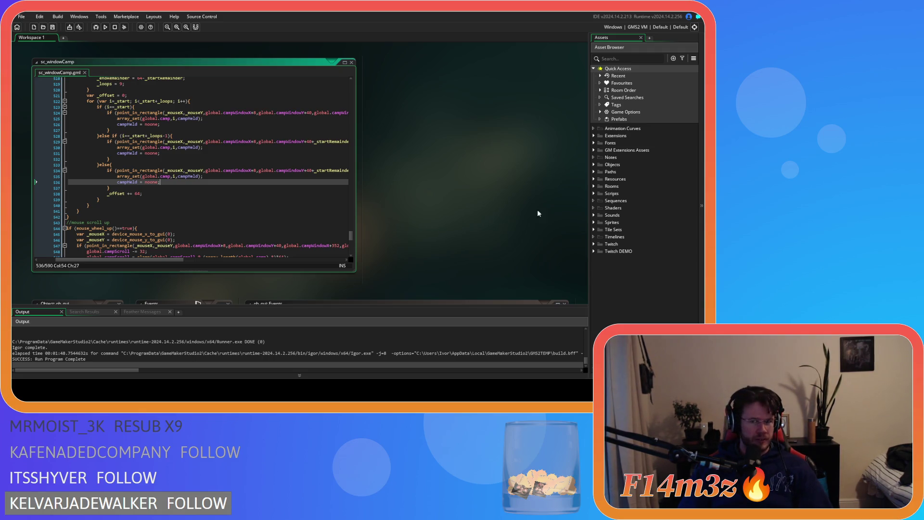
- Expand Sprites > UI > Windows, open and close sp_bar_thick, then return to the sc_windowCamp code
left_click(594, 222)
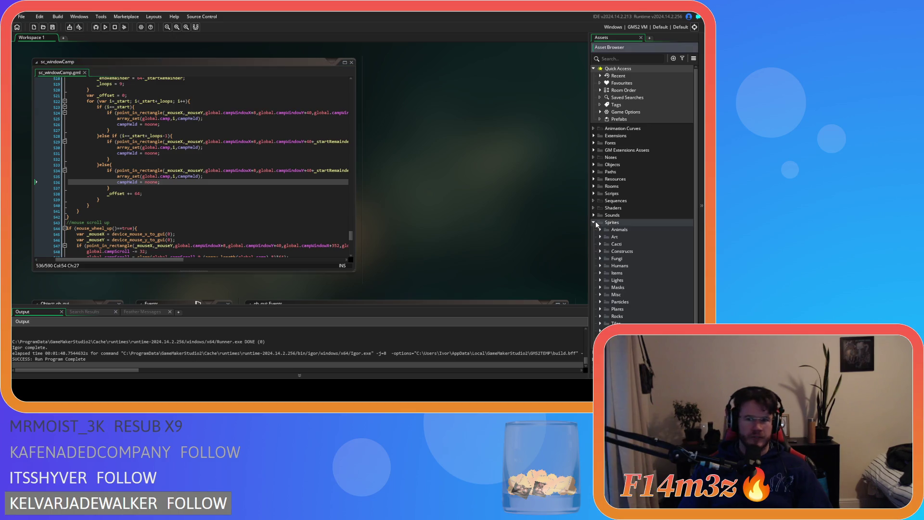
scroll(605, 251, "down", 1)
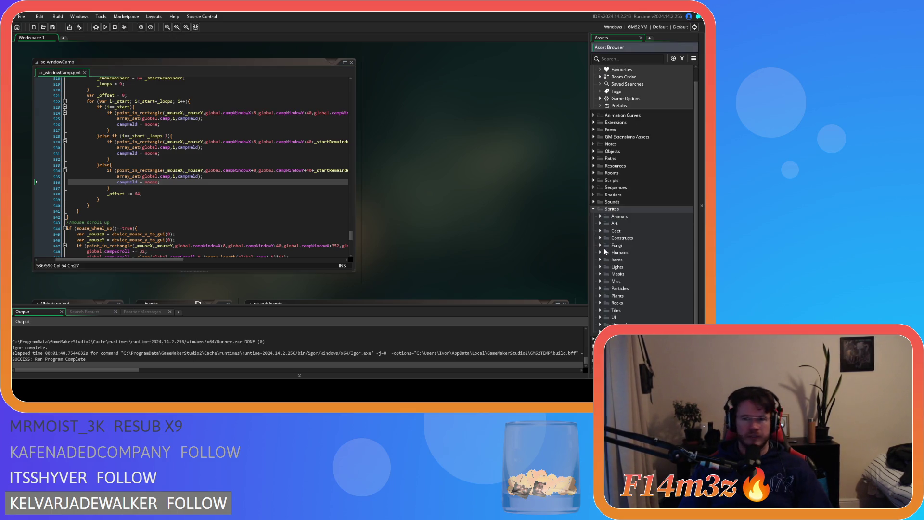
scroll(599, 316, "down", 2)
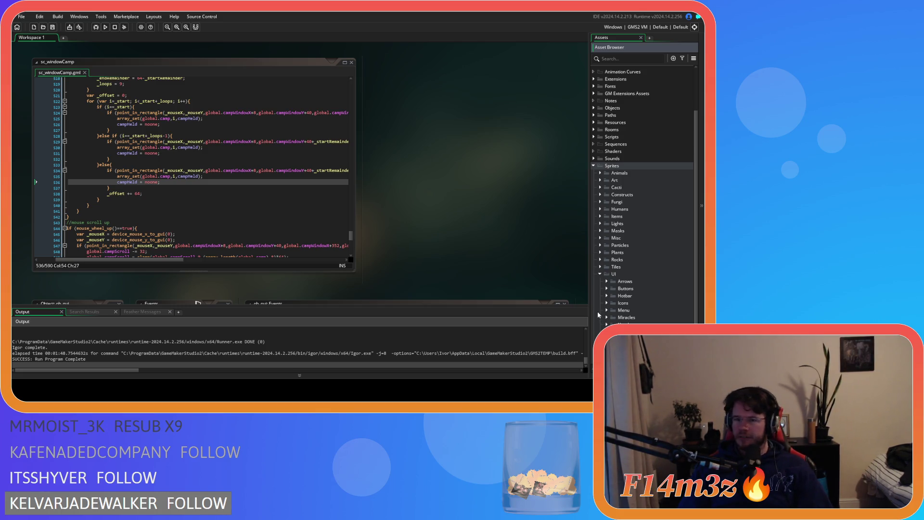
scroll(597, 313, "down", 3)
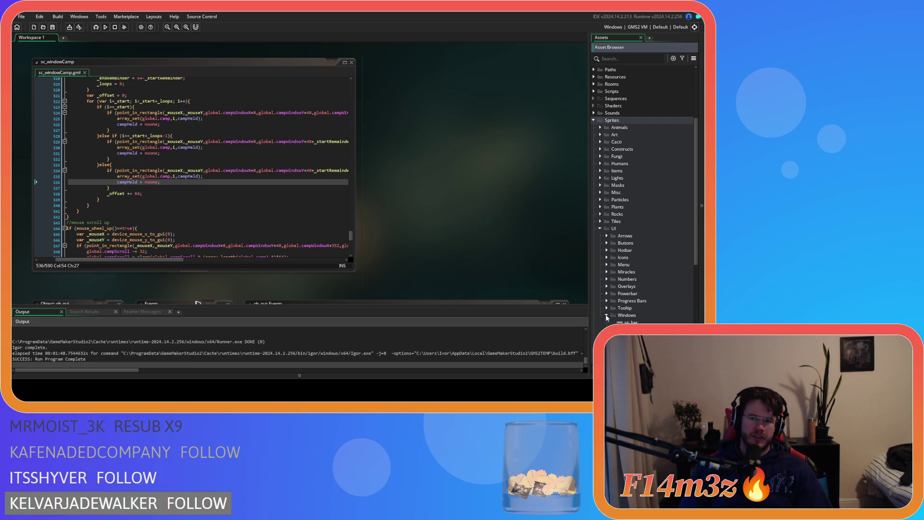
scroll(607, 318, "down", 2)
double_click(624, 302)
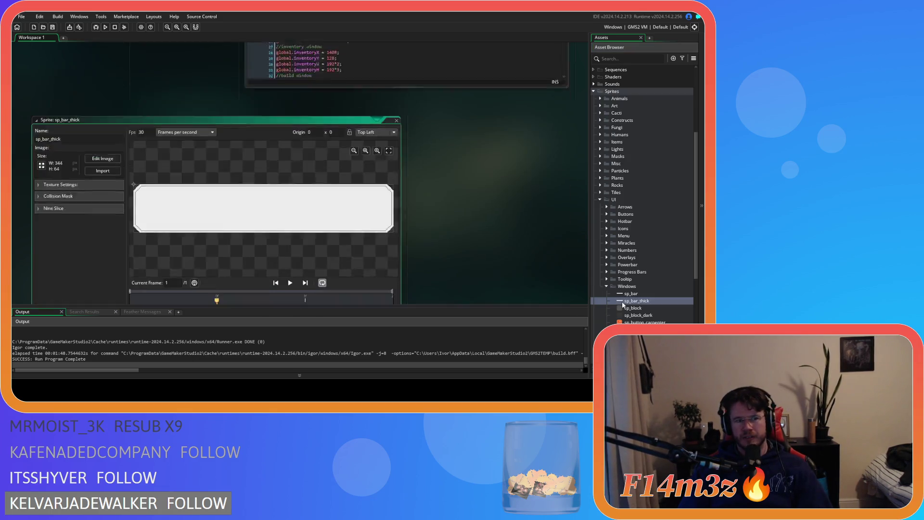
left_click(397, 67)
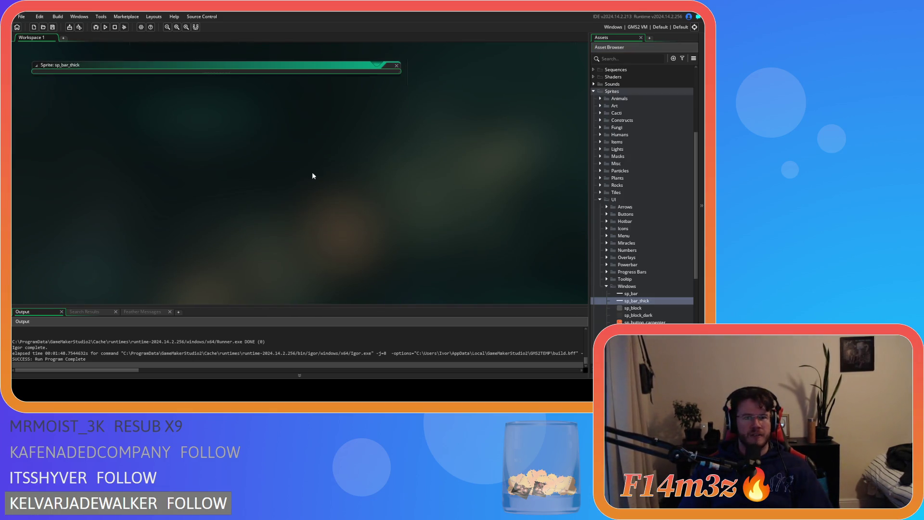
scroll(222, 273, "up", 5)
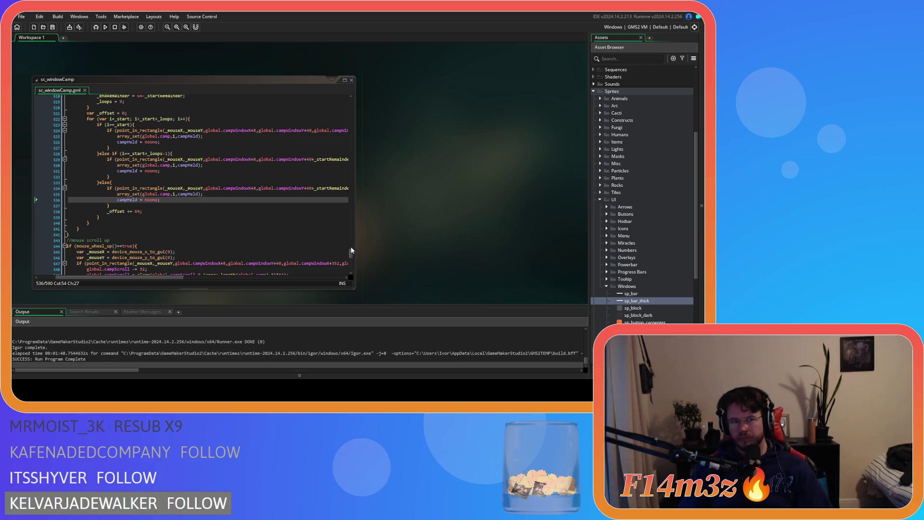
scroll(351, 252, "up", 3)
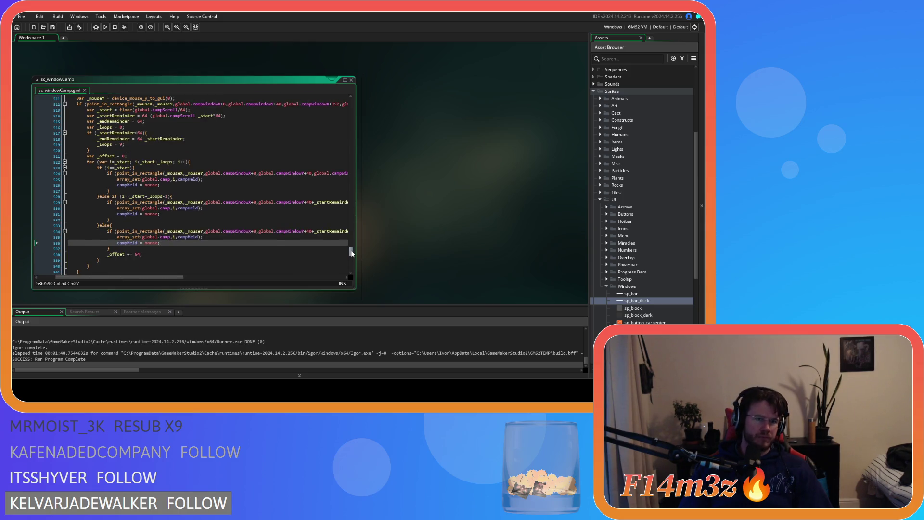
left_click_drag(351, 254, 352, 253)
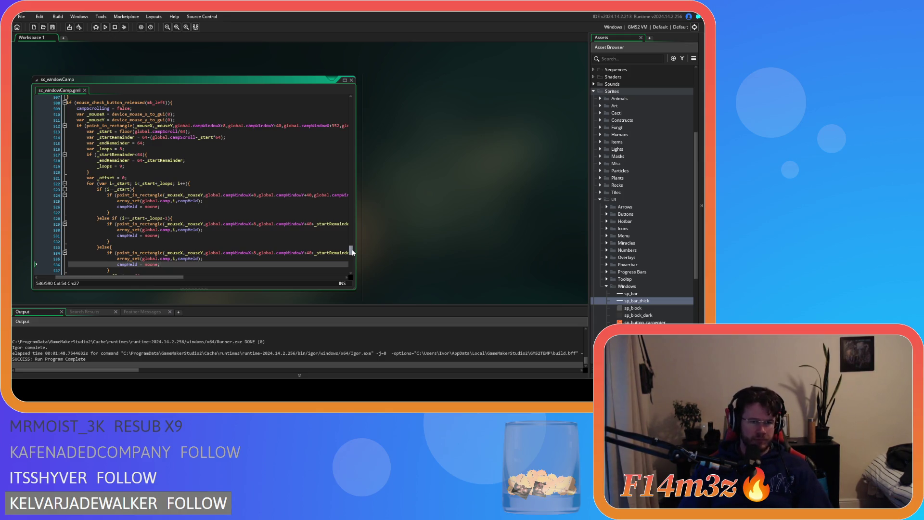
mouse_move(352, 252)
left_mouse_down()
mouse_move(361, 196)
mouse_move(351, 143)
mouse_move(353, 172)
left_mouse_up()
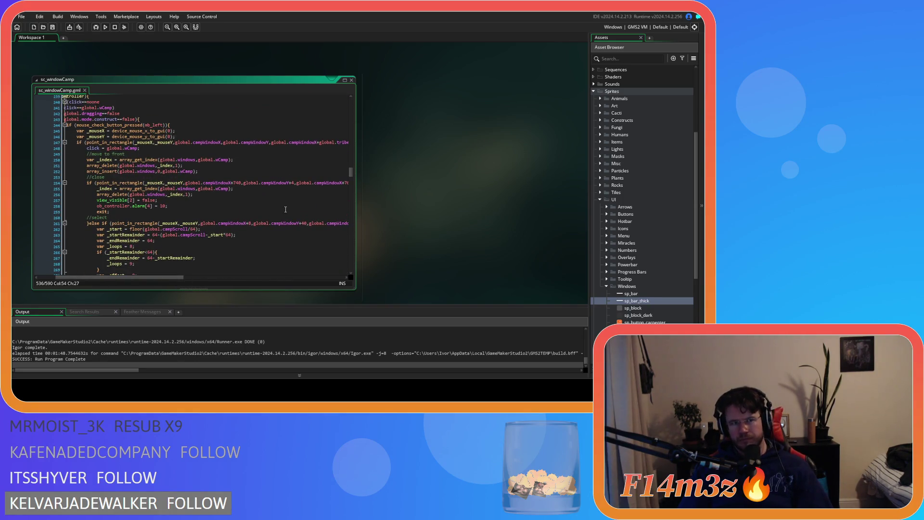
left_click_drag(152, 281, 134, 281)
scroll(255, 248, "up", 5)
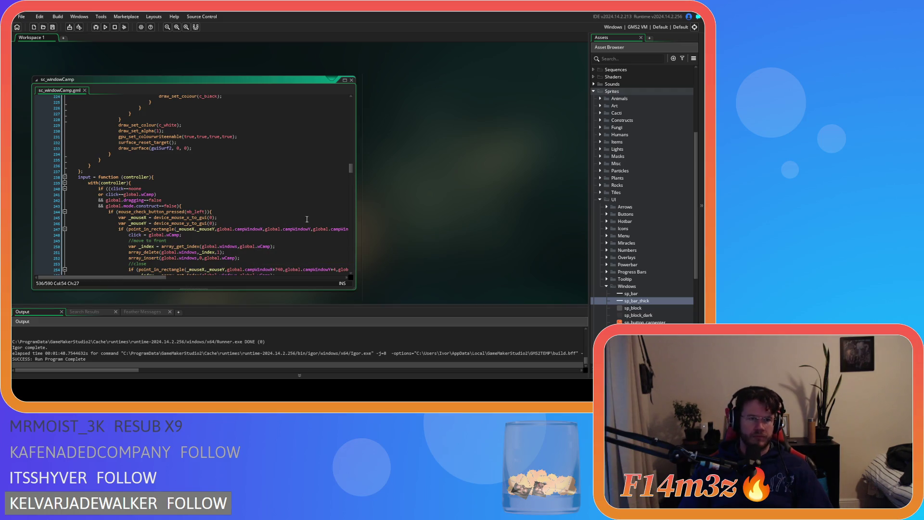
left_click_drag(353, 172, 352, 138)
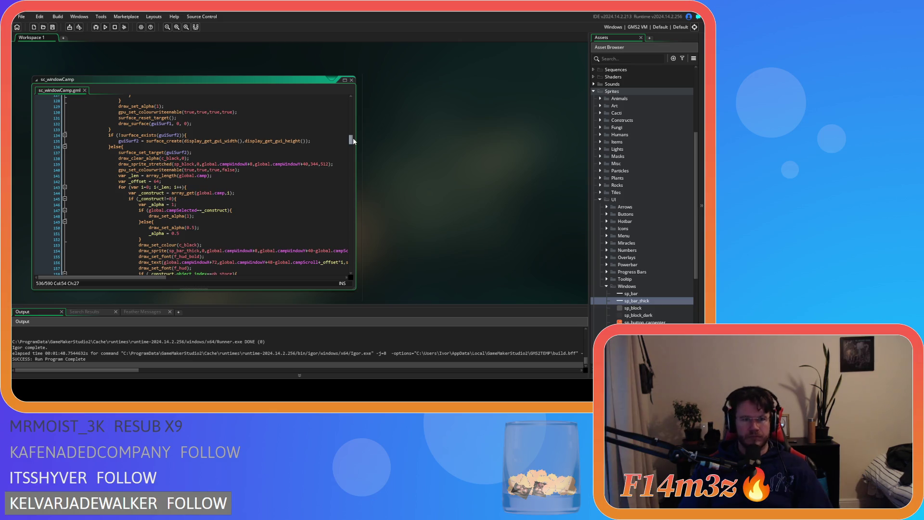
left_click_drag(353, 137, 357, 253)
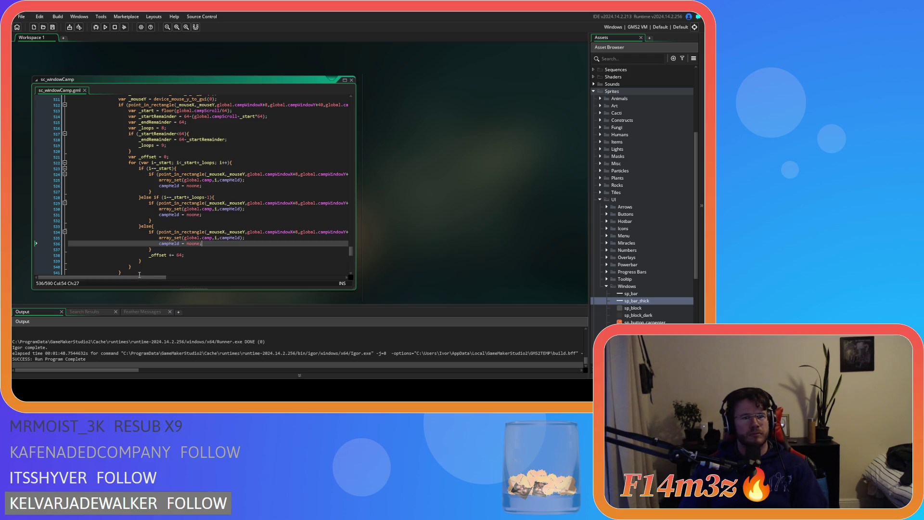
- Return to the top of the Asset Browser and collapse the Sprites folder
scroll(168, 234, "up", 1)
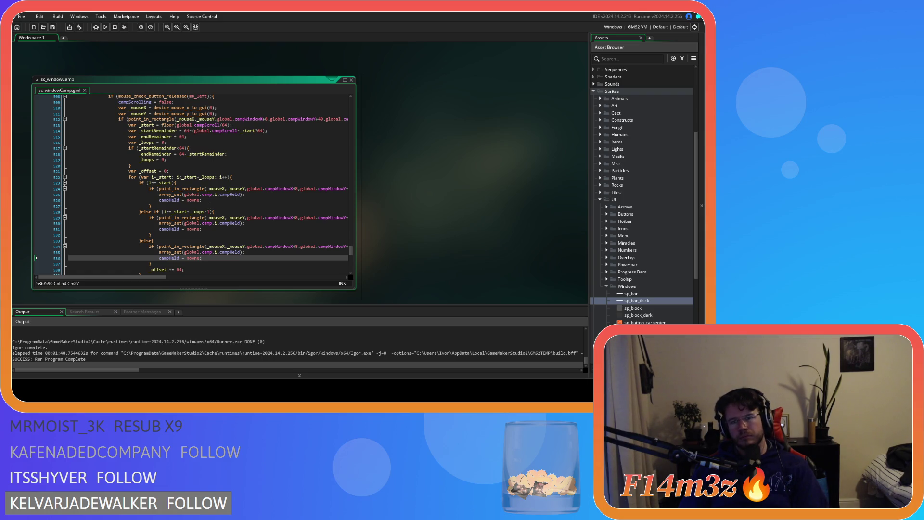
scroll(636, 228, "up", 1)
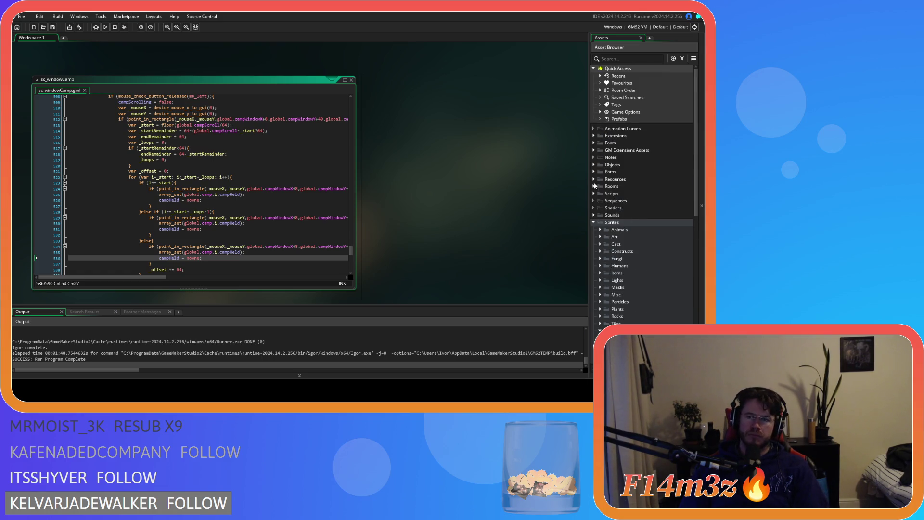
scroll(615, 233, "up", 1)
scroll(615, 233, "up", 2)
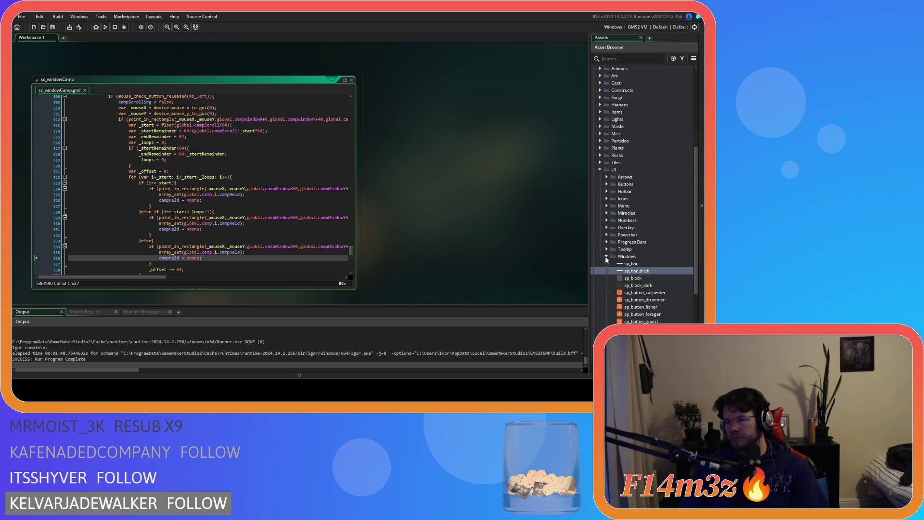
scroll(601, 231, "up", 2)
left_click(593, 210)
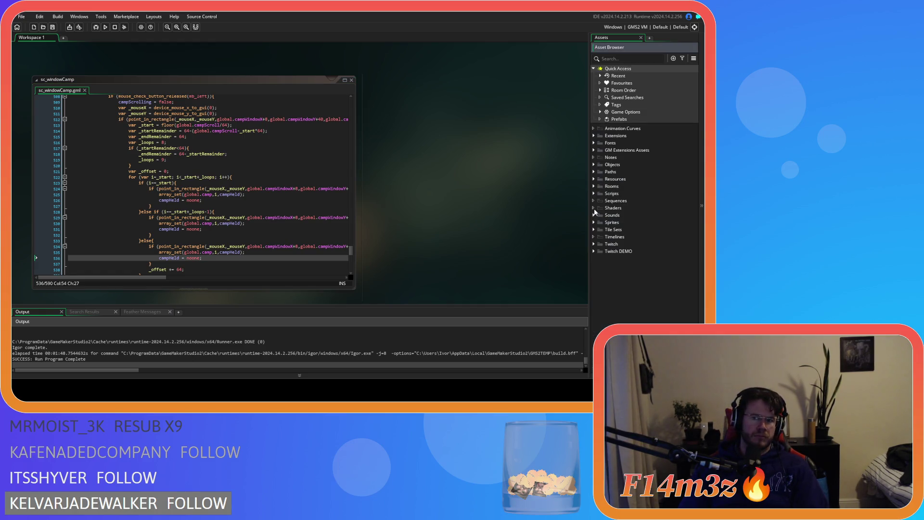
- Expand Objects > Game in the Asset Browser and open the ob_gui object
left_click(594, 165)
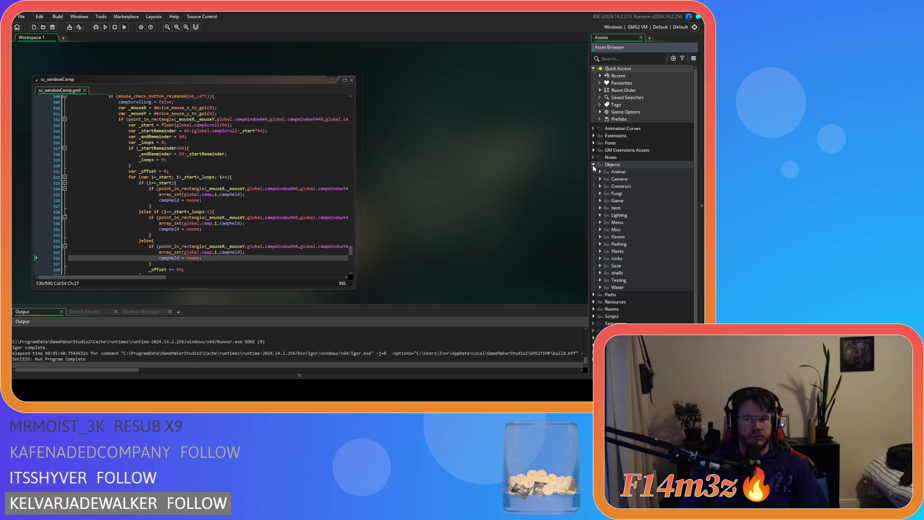
left_click(601, 208)
left_click(601, 201)
left_click(600, 273)
double_click(612, 223)
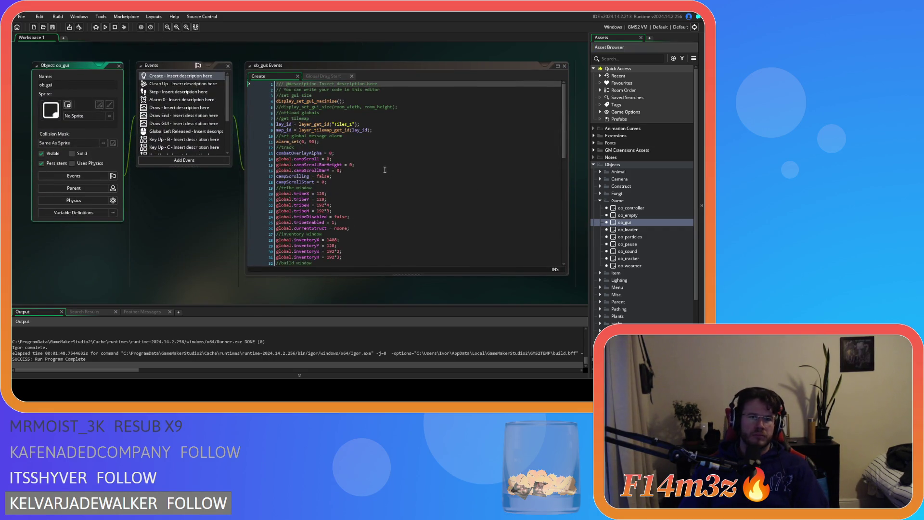
- Check ob_gui's global.campScroll initialisation, then return to line 527 of sc_windowCamp
left_click(359, 164)
left_click(336, 159)
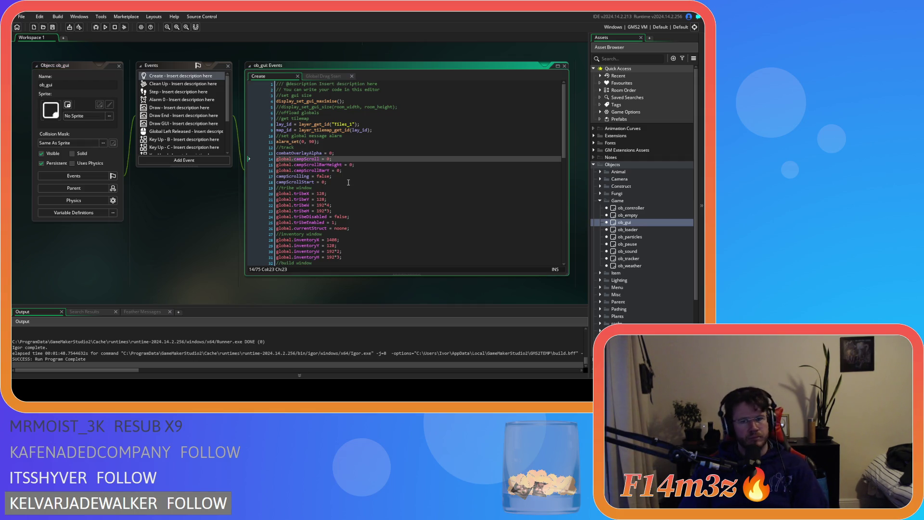
scroll(235, 228, "up", 5)
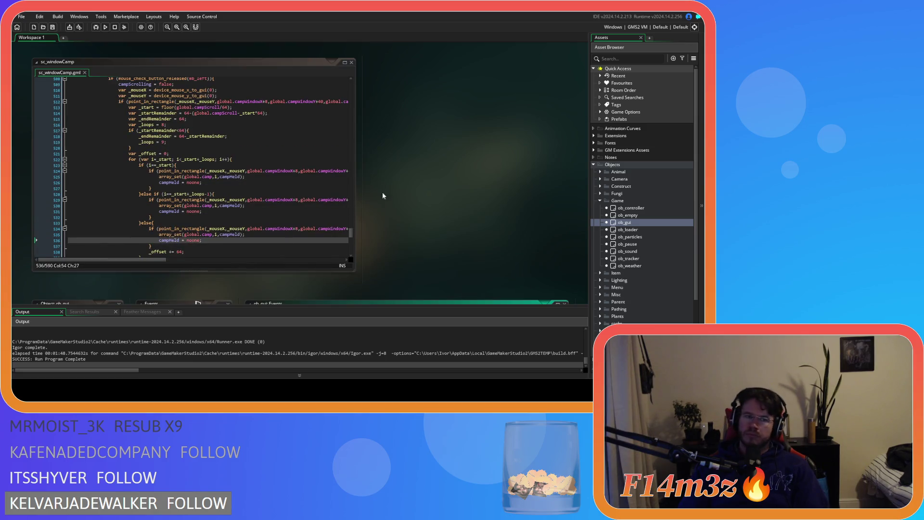
left_click(312, 189)
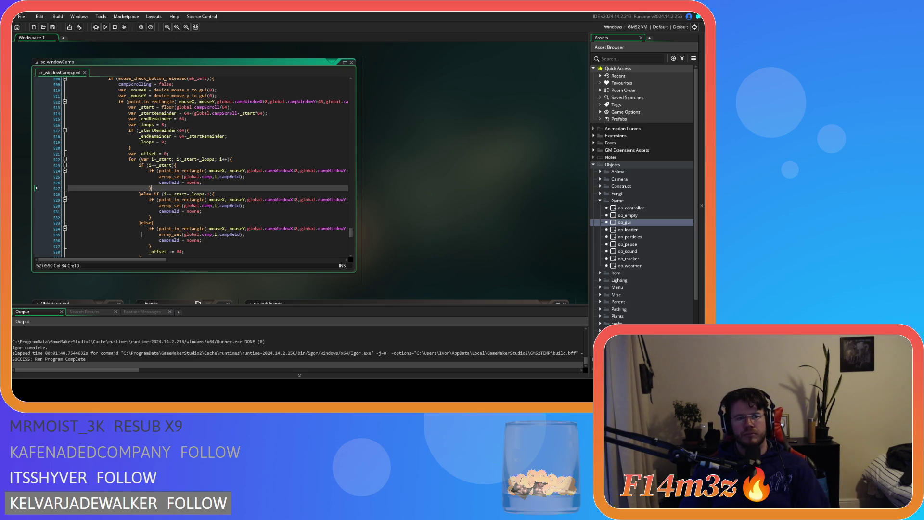
scroll(142, 234, "down", 3)
scroll(142, 234, "up", 1)
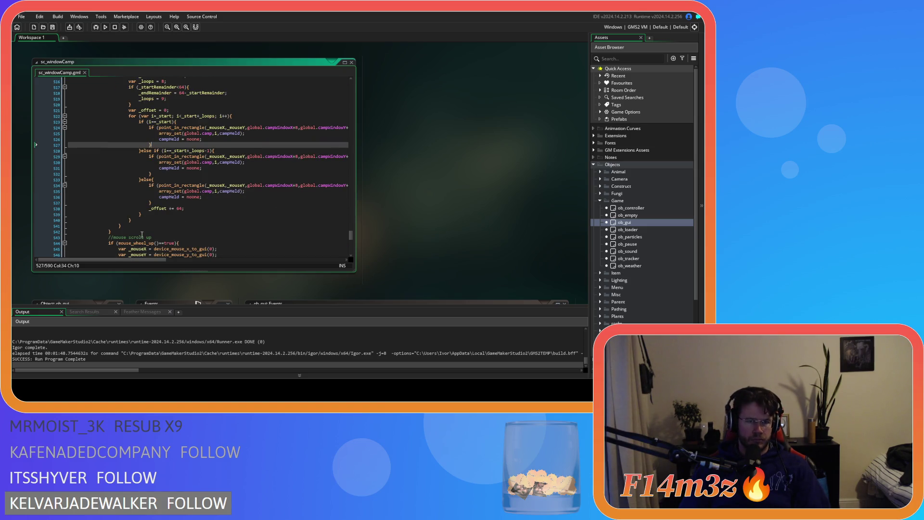
scroll(142, 235, "up", 1)
scroll(142, 234, "up", 13)
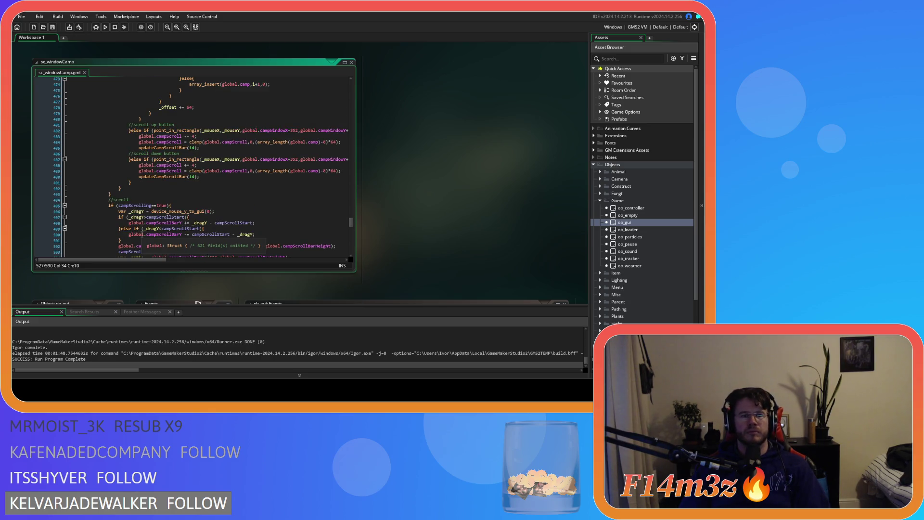
scroll(142, 234, "up", 13)
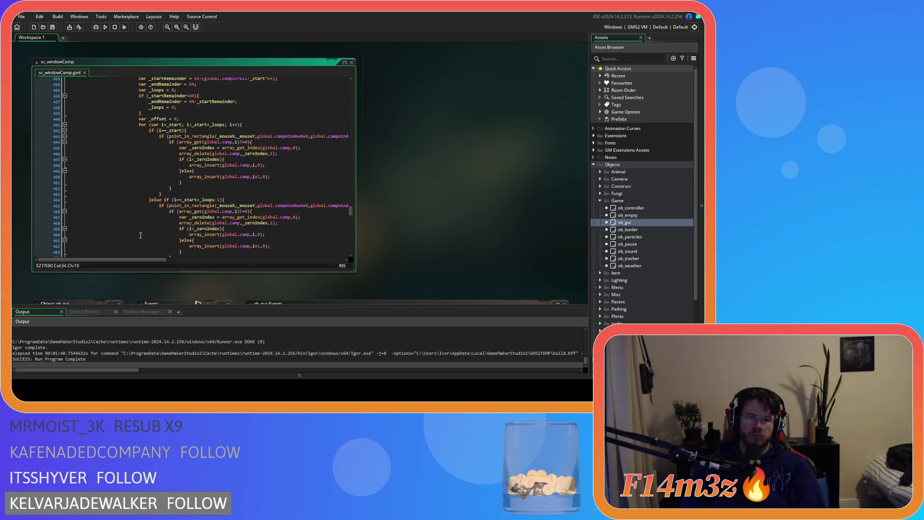
key("F5")
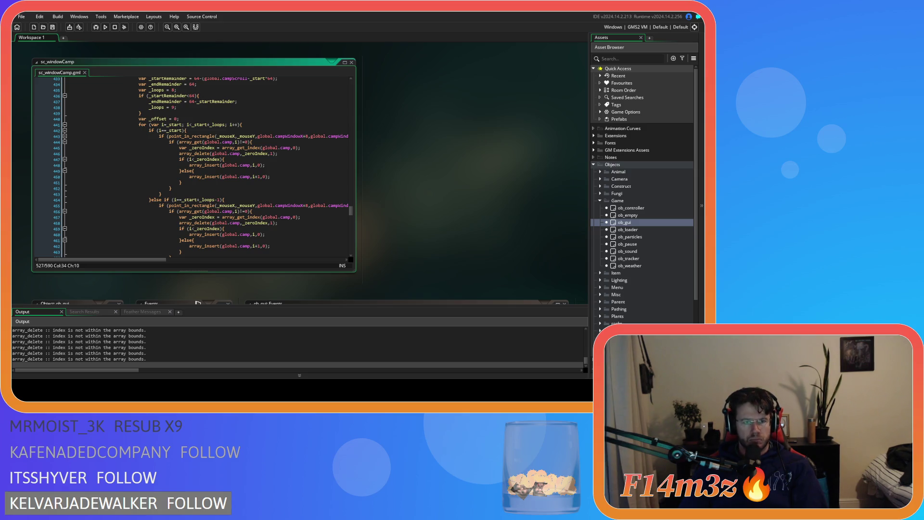
- Switch to the running game to test its Camp panel
key("alt+Tab")
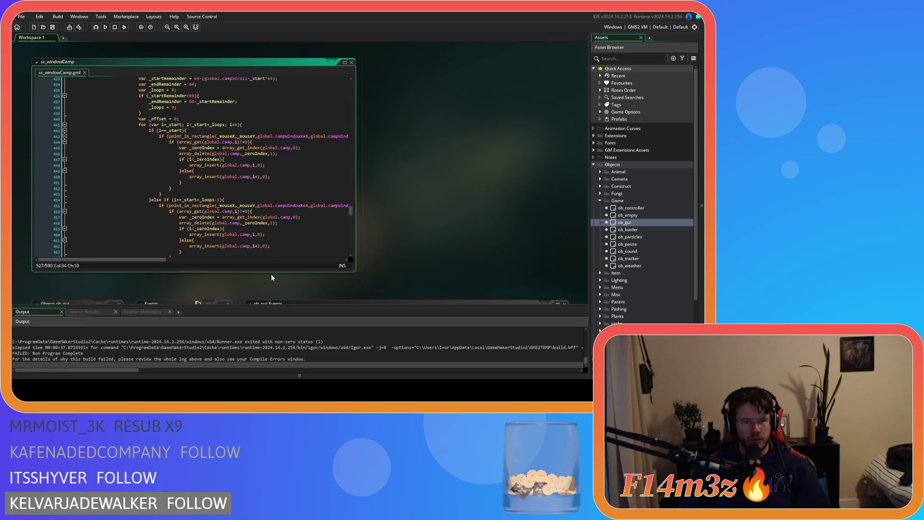
- Expand Objects > Human and open the ob_human object's Create event code
left_click(600, 171)
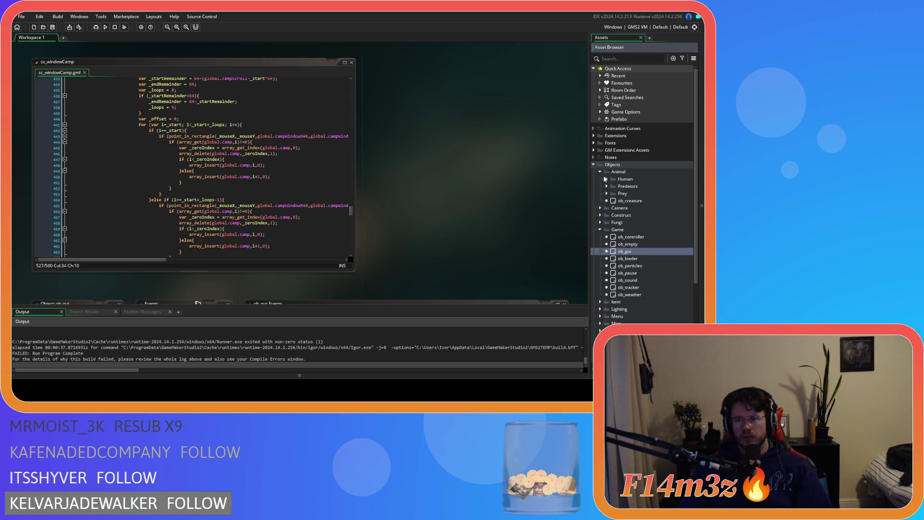
left_click(606, 179)
double_click(634, 187)
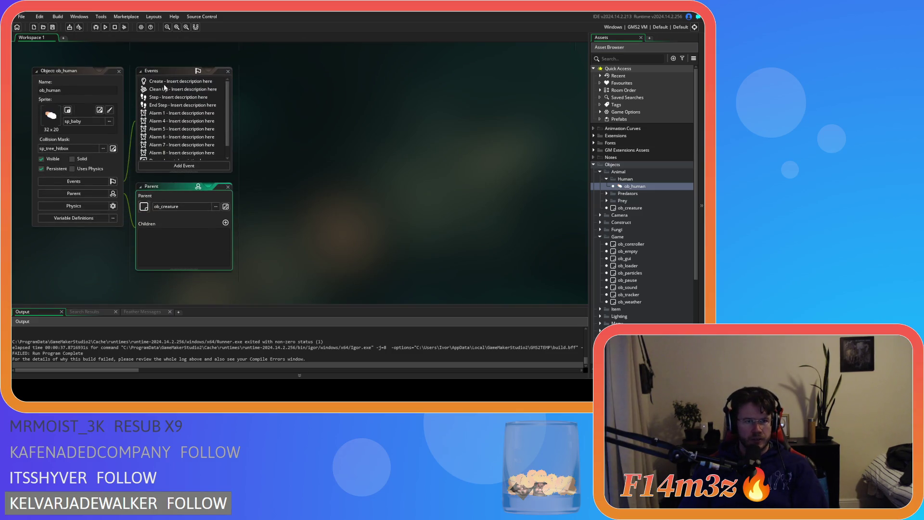
double_click(168, 82)
left_click(415, 130)
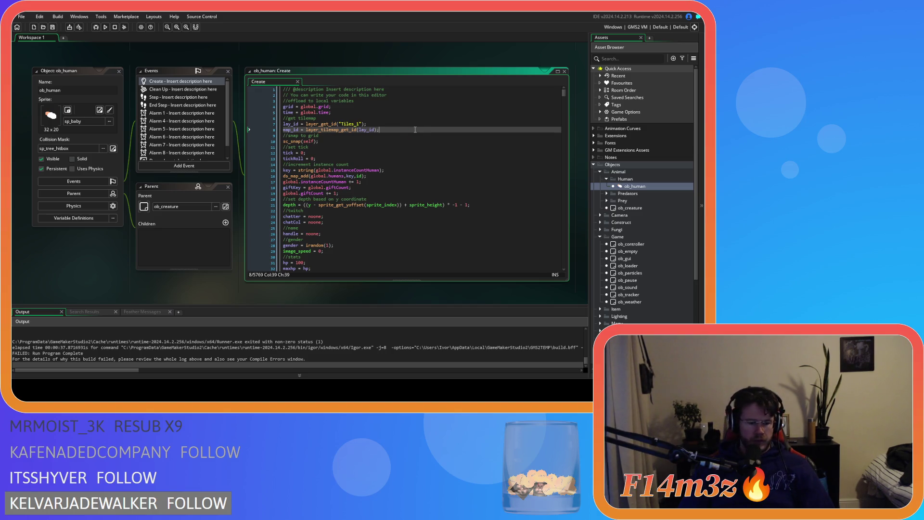
- Scroll down the ob_human Create code to the inv.water check near line 5529
mouse_move(565, 90)
left_mouse_down()
mouse_move(538, 176)
mouse_move(560, 228)
mouse_move(553, 246)
left_mouse_up()
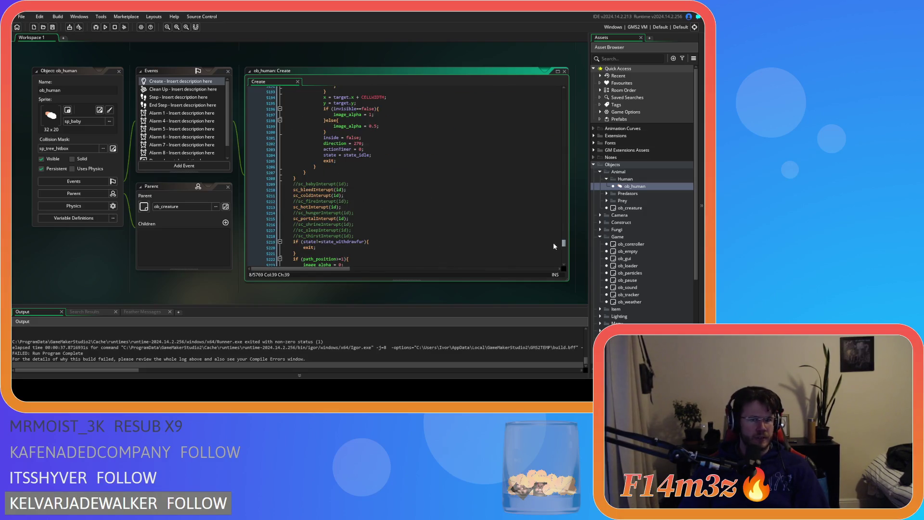
scroll(451, 203, "down", 6)
scroll(451, 203, "down", 20)
scroll(451, 202, "down", 20)
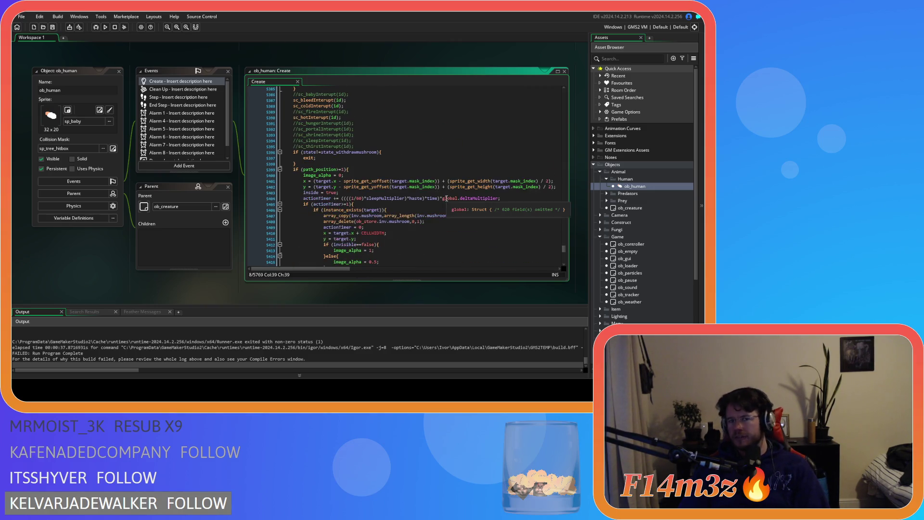
scroll(447, 198, "down", 17)
scroll(446, 199, "down", 15)
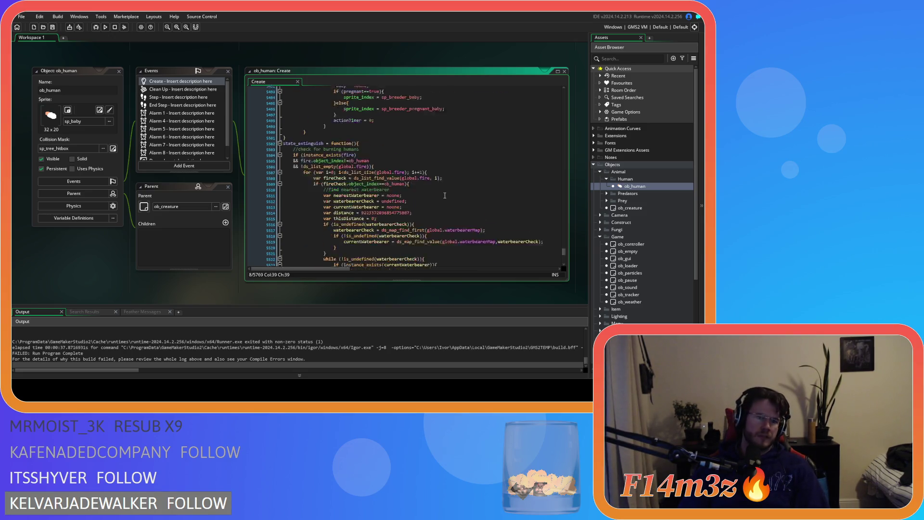
scroll(445, 196, "down", 4)
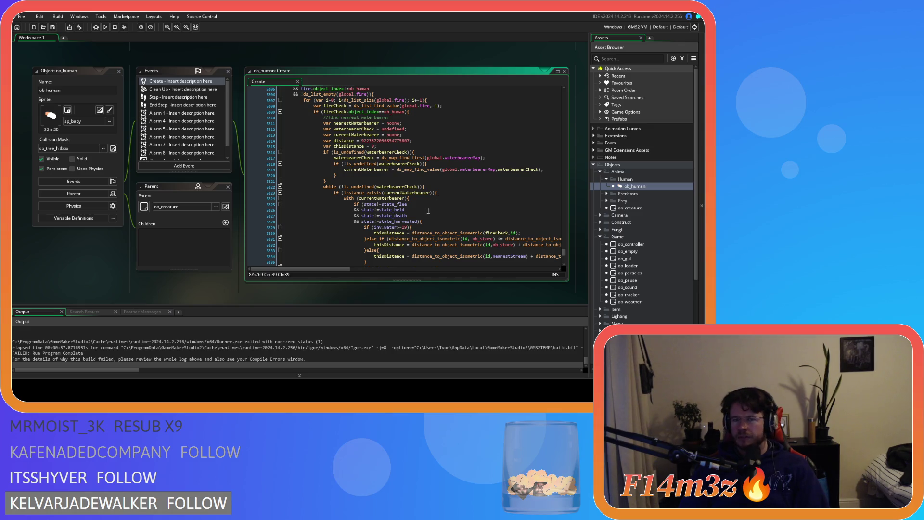
left_click(425, 215)
left_click(420, 221)
left_click(417, 226)
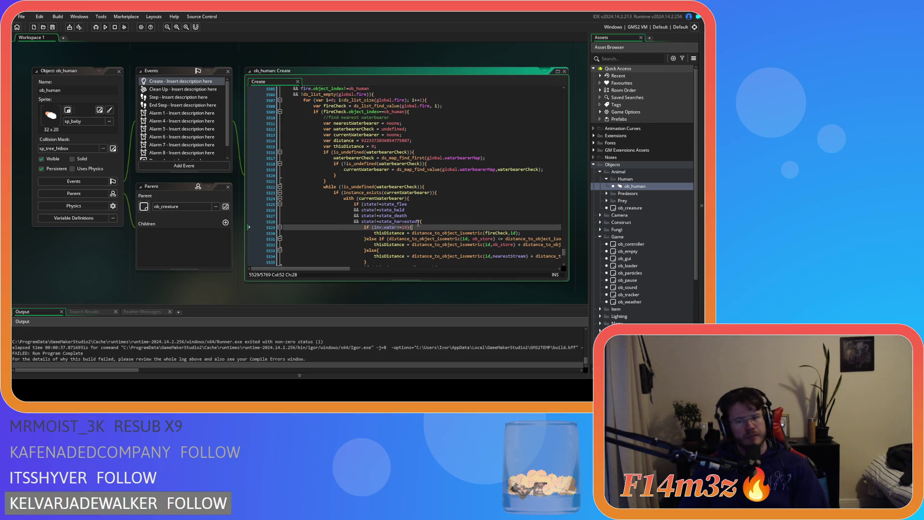
scroll(418, 223, "down", 3)
mouse_move(404, 196)
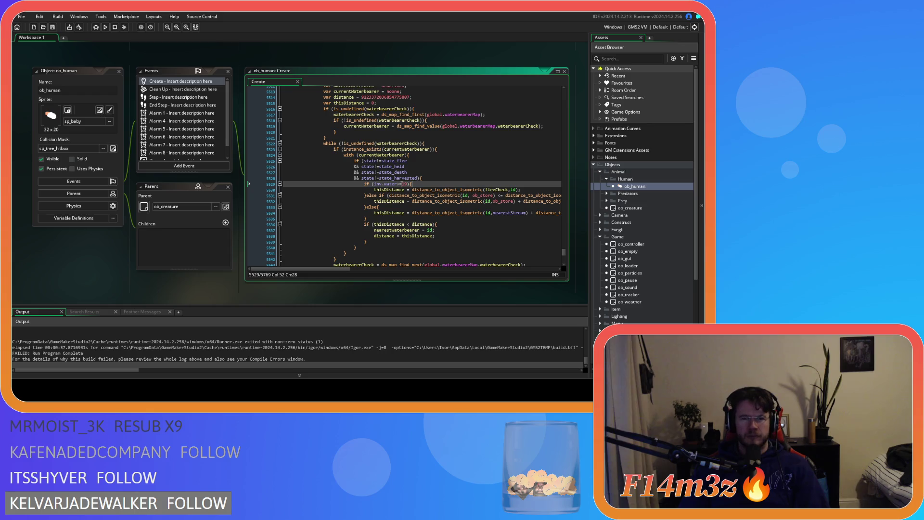
- Change line 5529's condition to array_length(inv.water) and search the code for other inv.water uses
left_click(374, 184)
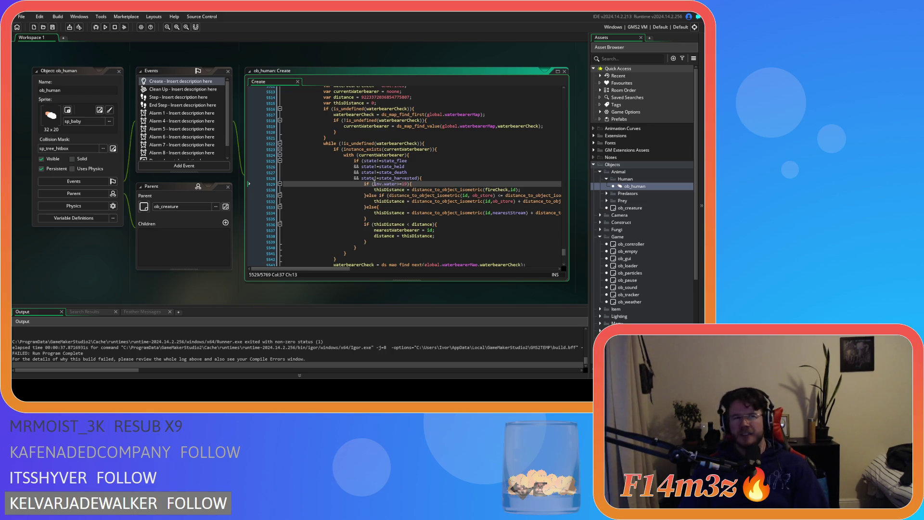
mouse_move(393, 174)
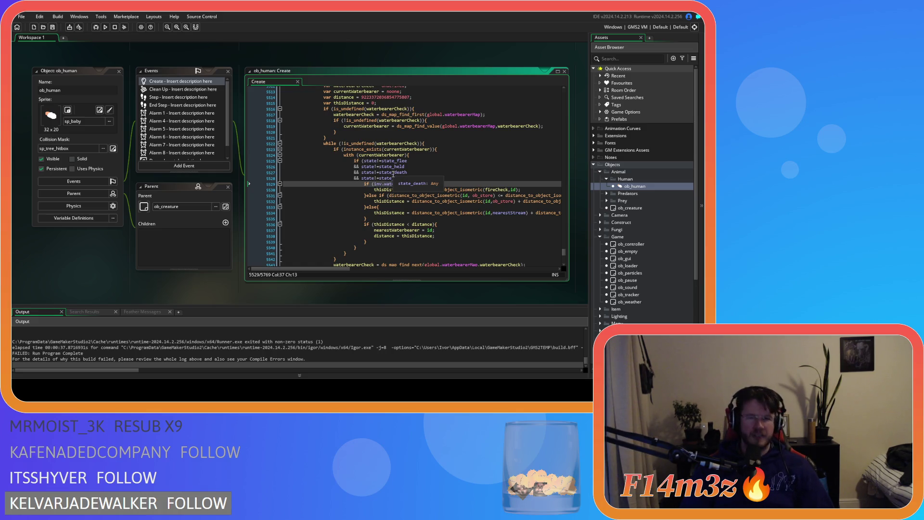
type("array_length")
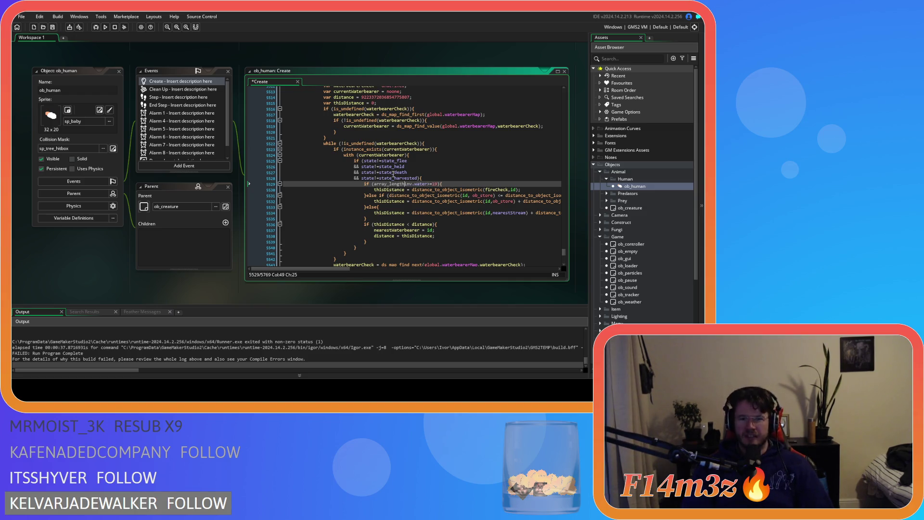
type("(inv.water")
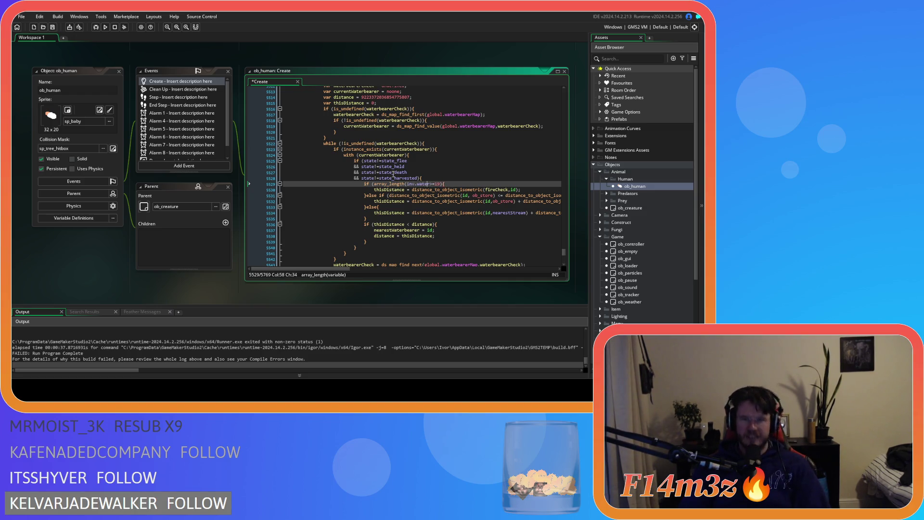
type(")")
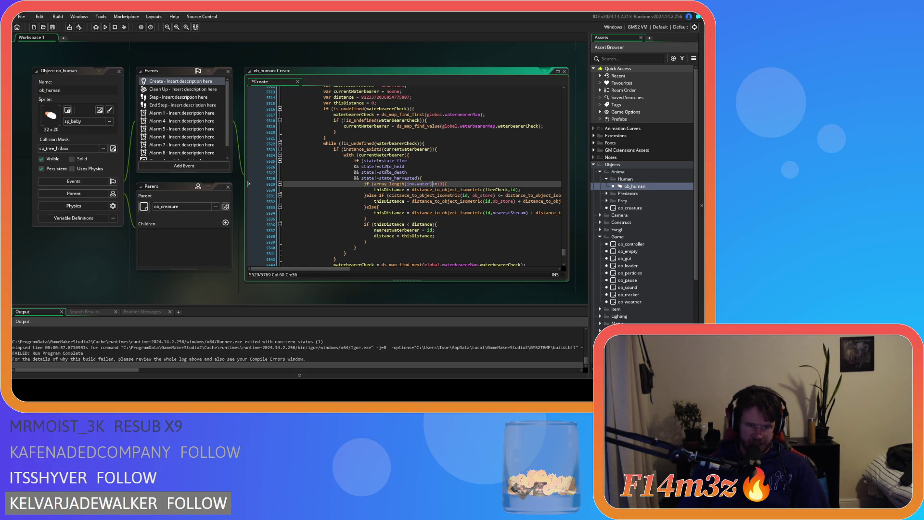
left_click(426, 184)
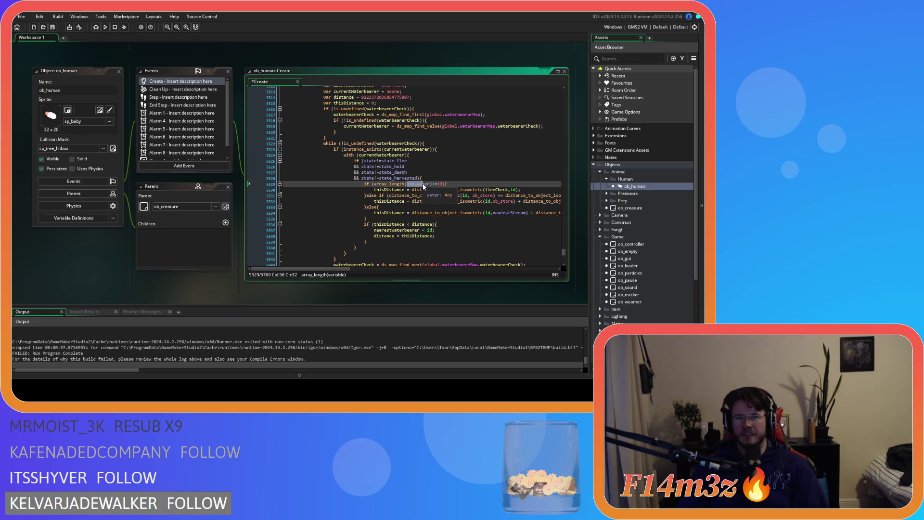
key("ctrl+f")
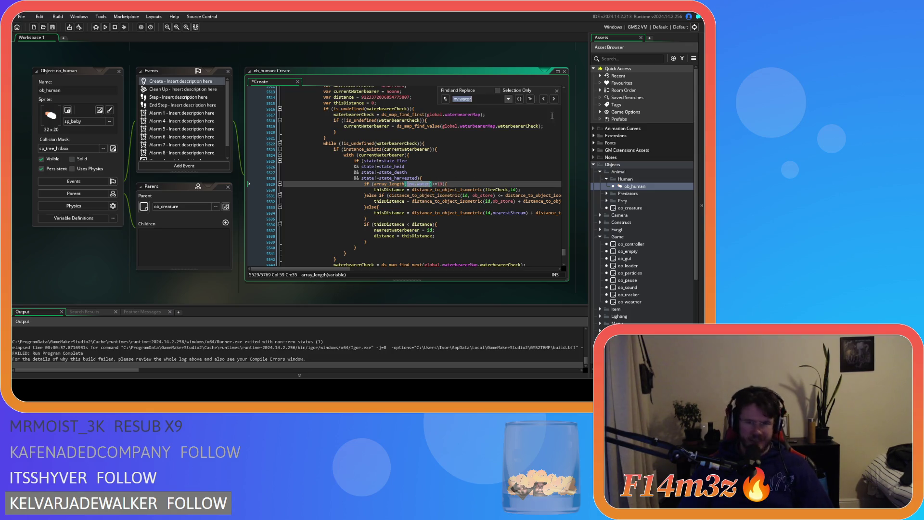
left_click(554, 99)
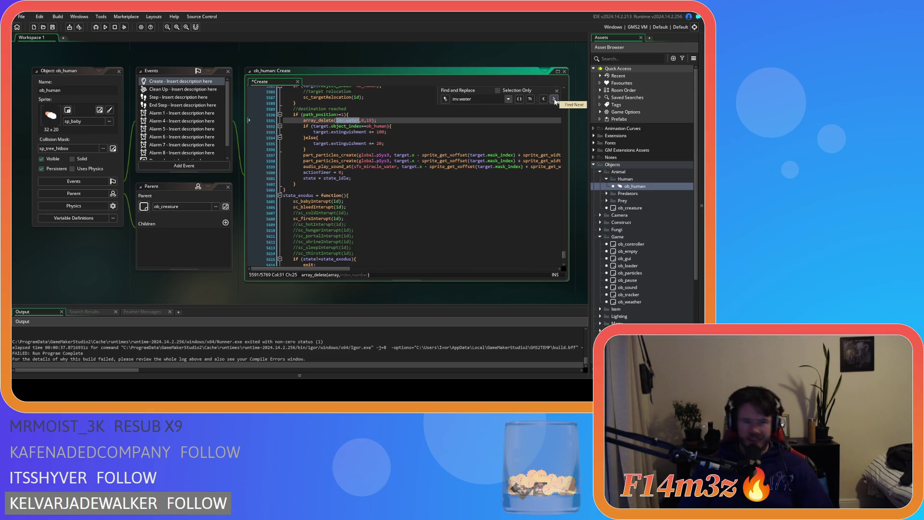
left_click(554, 100)
left_click(554, 99)
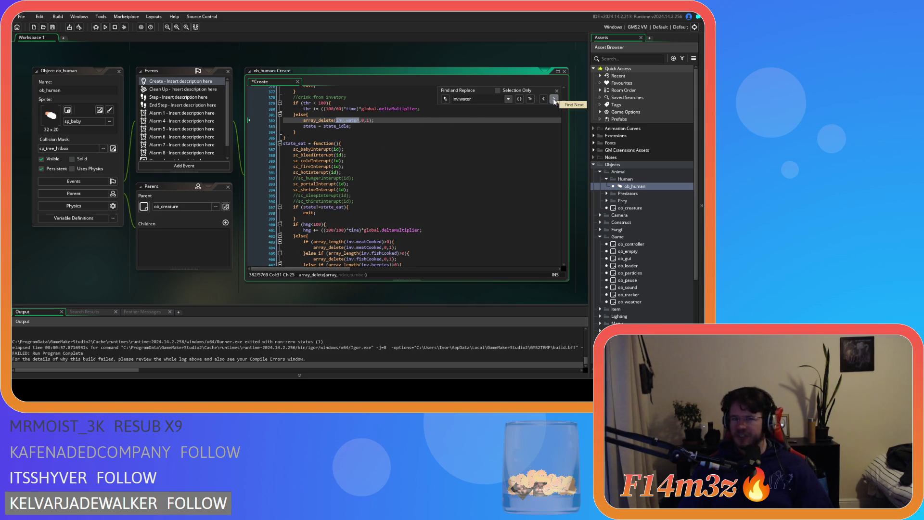
left_click(554, 100)
left_click(554, 99)
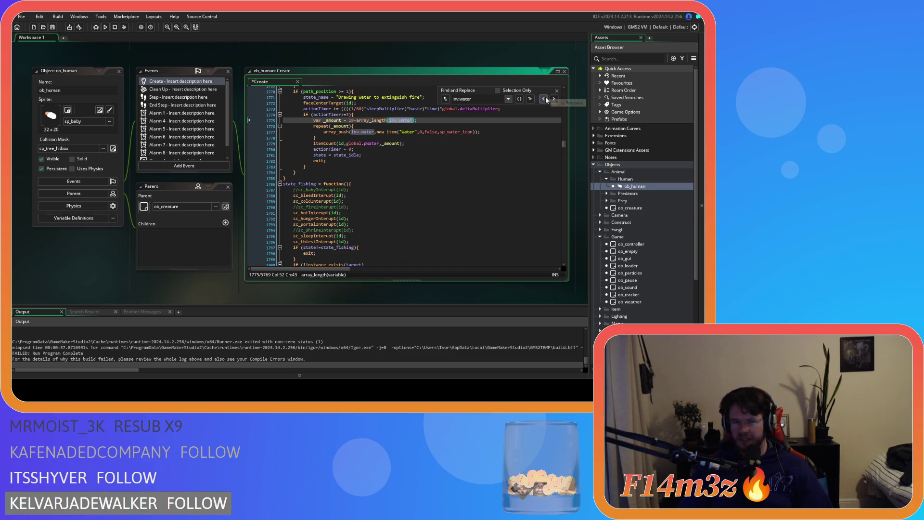
left_click(557, 92)
left_click_drag(565, 143, 553, 250)
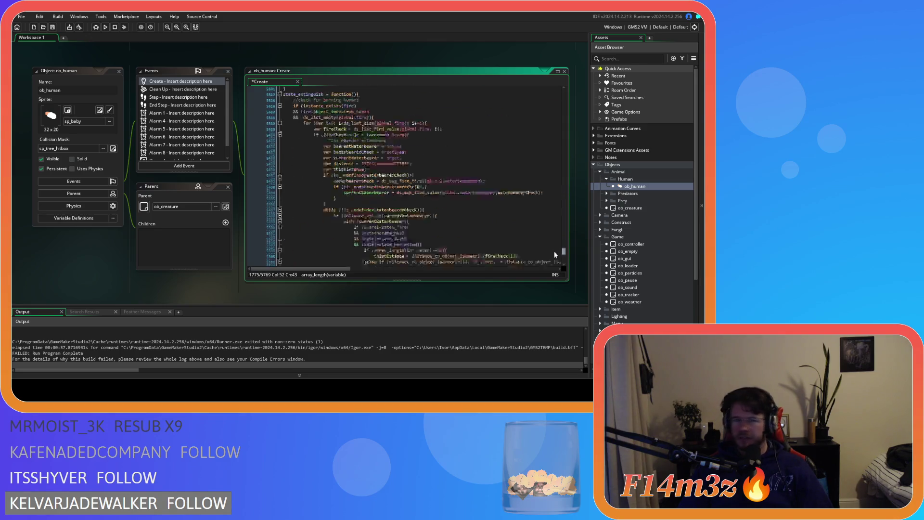
scroll(444, 223, "up", 9)
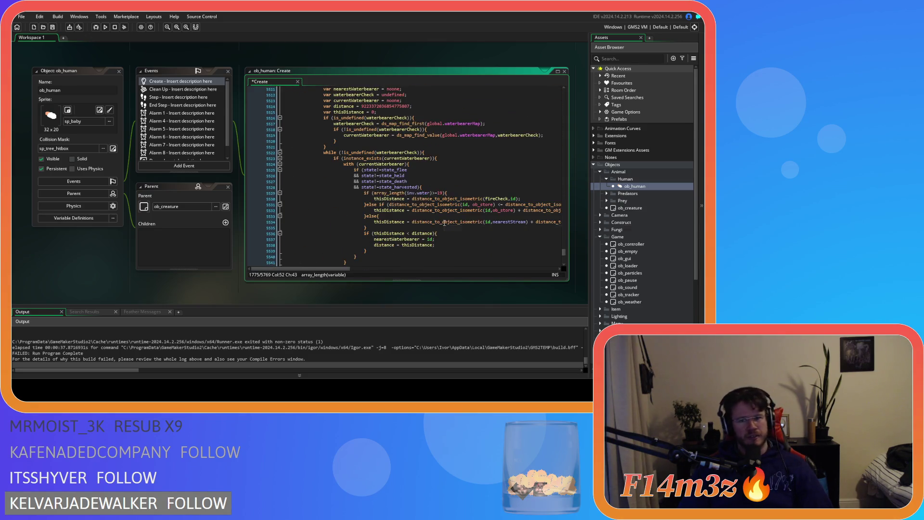
- Save the edited ob_human Create code with Ctrl+S and close the ob_human object editor
left_click(418, 193)
left_click(431, 193)
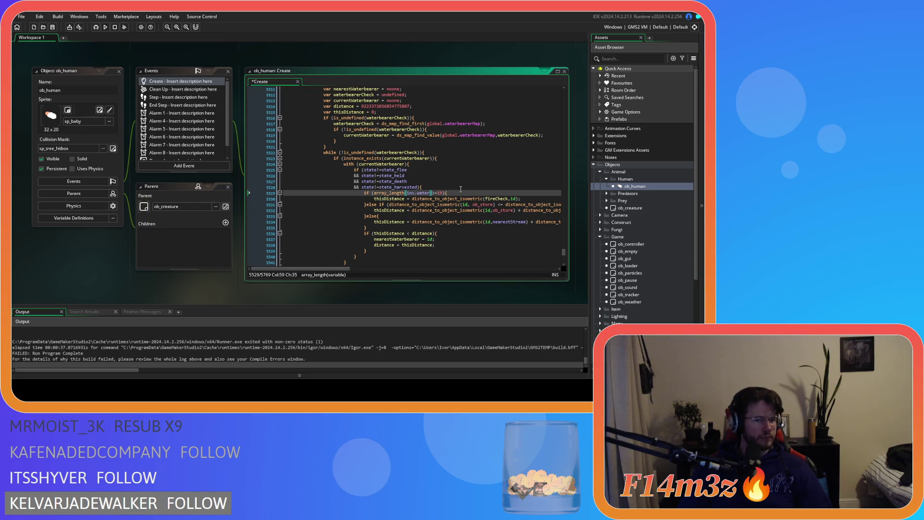
key("End")
key("ctrl+s")
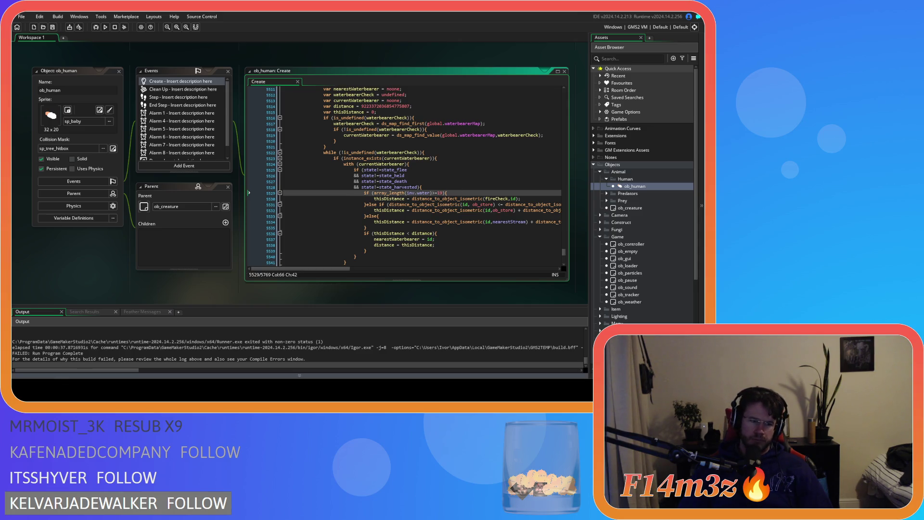
left_click(424, 199)
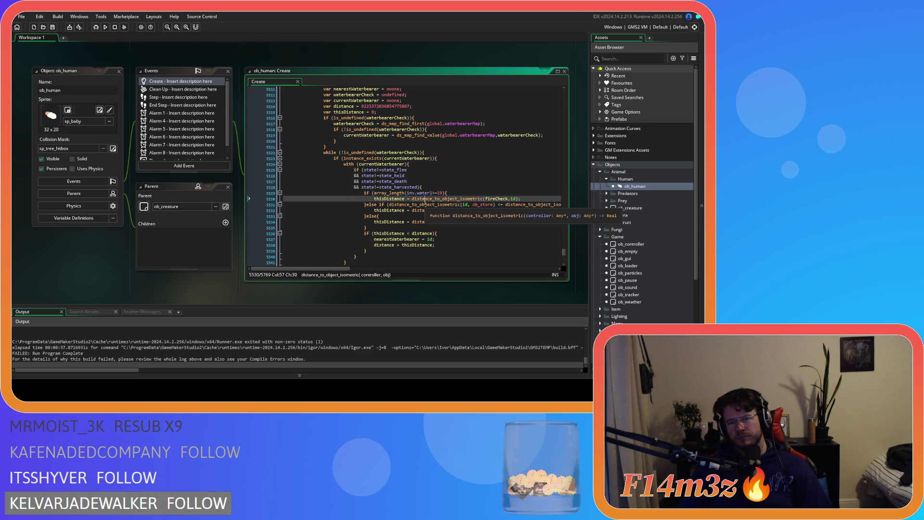
left_click(118, 72)
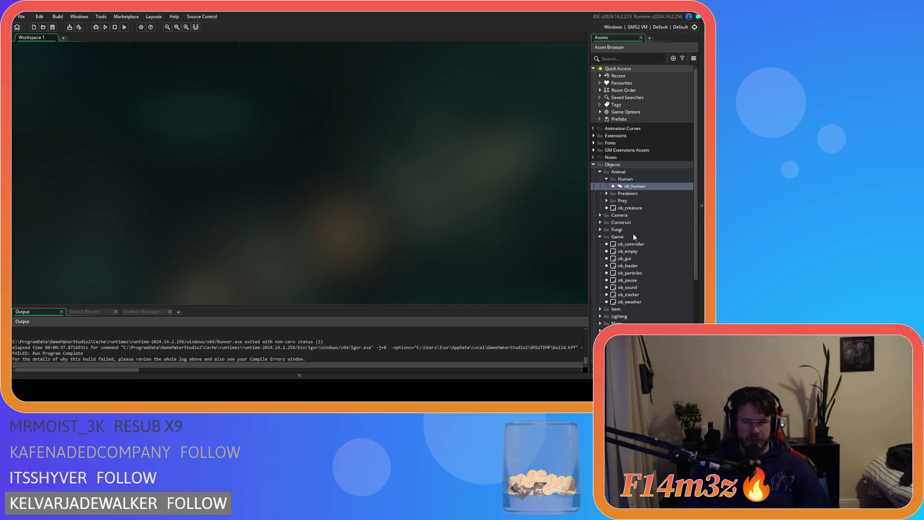
- Open ob_gui, then expand Scripts > GUI > Camp and open the sc_windowCamp script
scroll(634, 236, "down", 5)
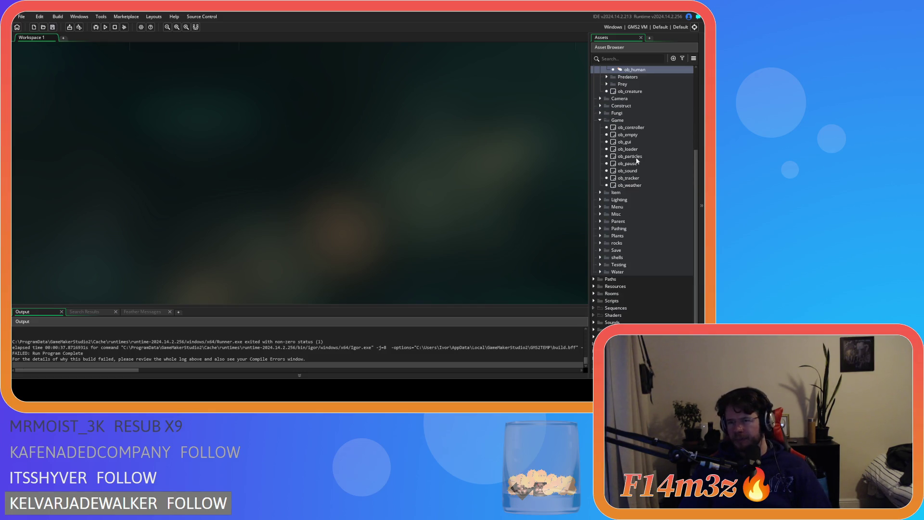
double_click(635, 143)
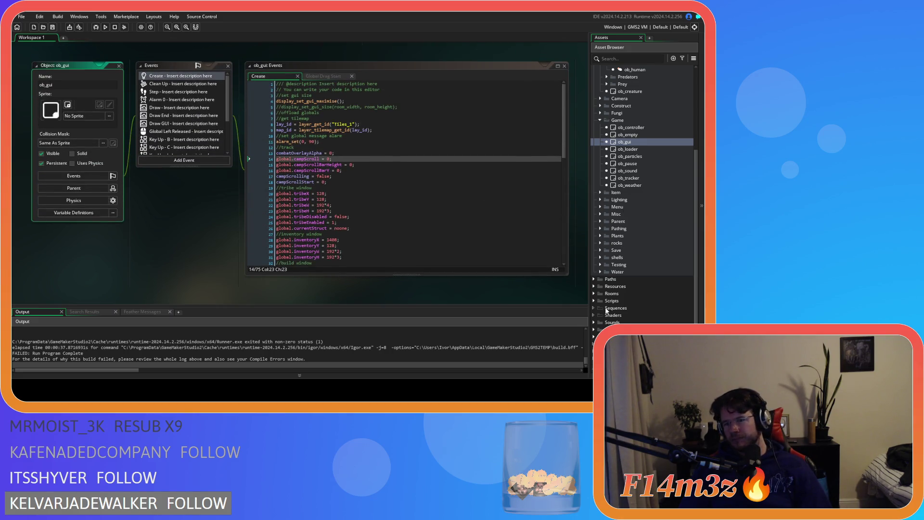
left_click(594, 301)
scroll(594, 302, "down", 3)
scroll(596, 300, "down", 5)
left_click(601, 242)
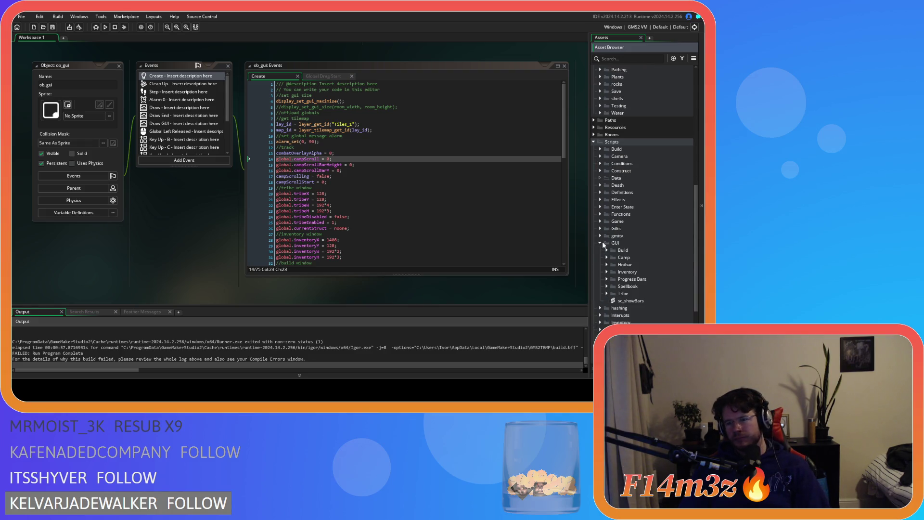
left_click(608, 258)
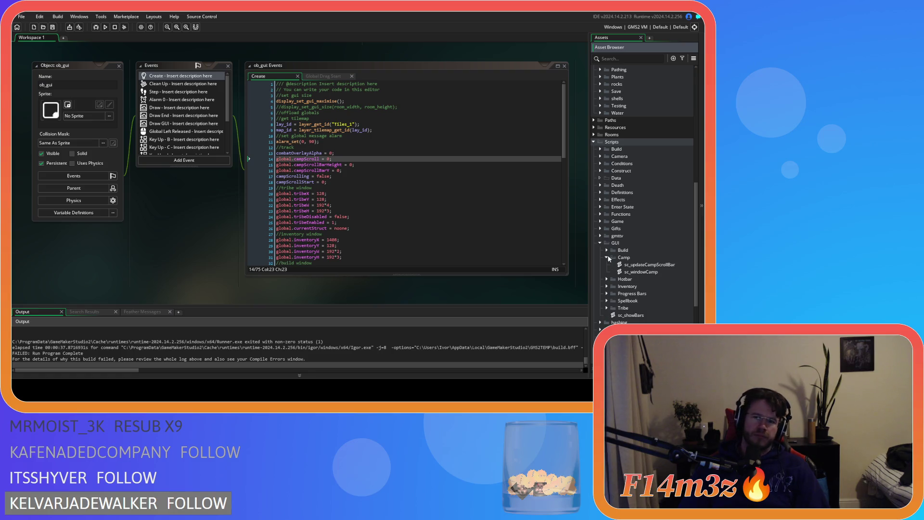
double_click(631, 272)
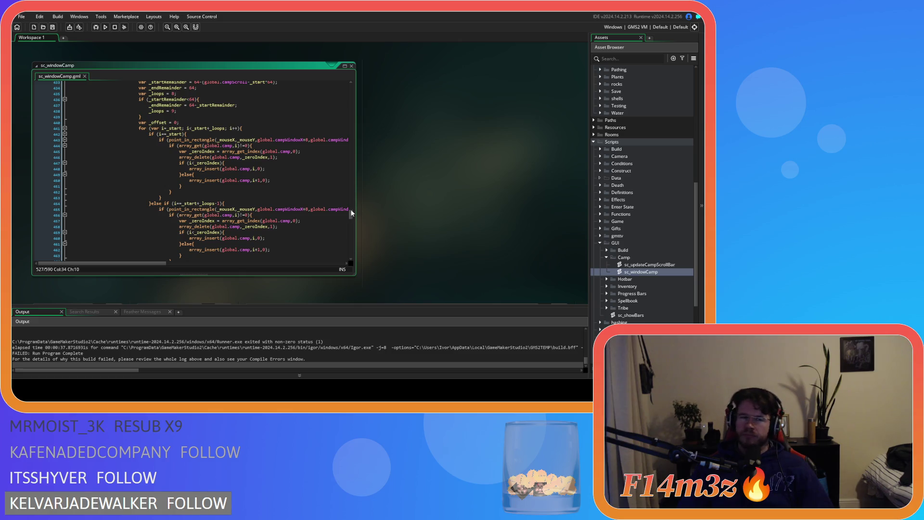
left_click(231, 180)
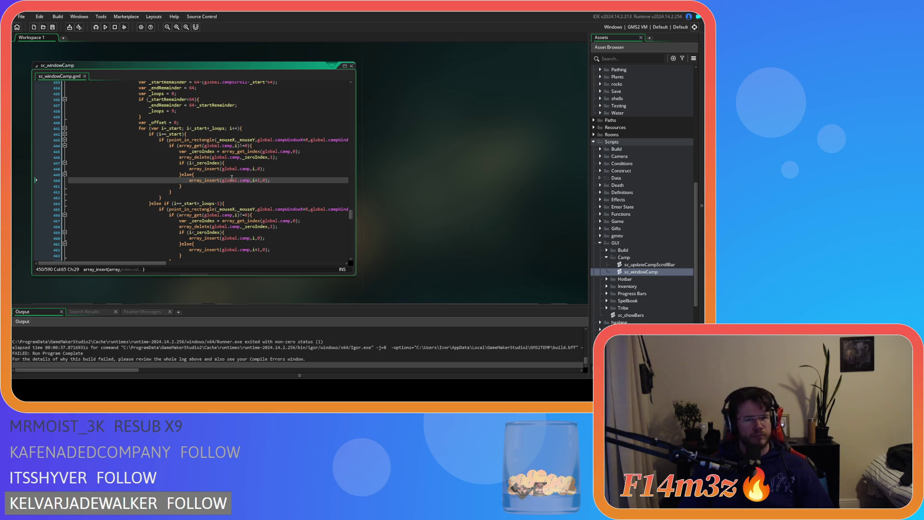
mouse_move(231, 178)
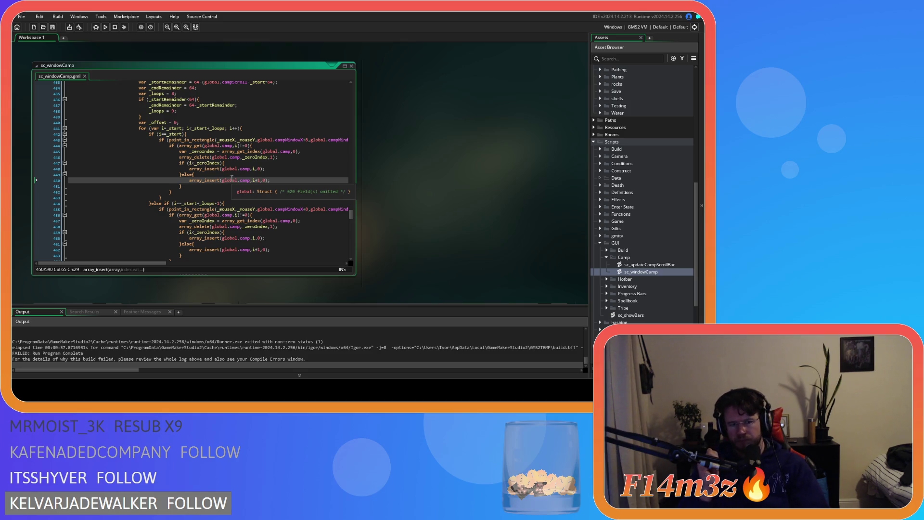
- Rebuild and run the game with F5, then switch to its camp list to test the fix
key("F5")
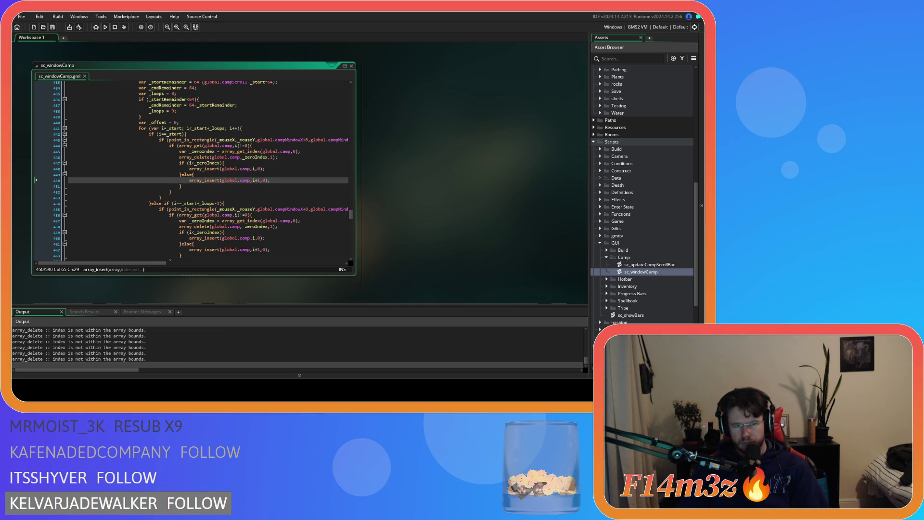
key("alt+Tab")
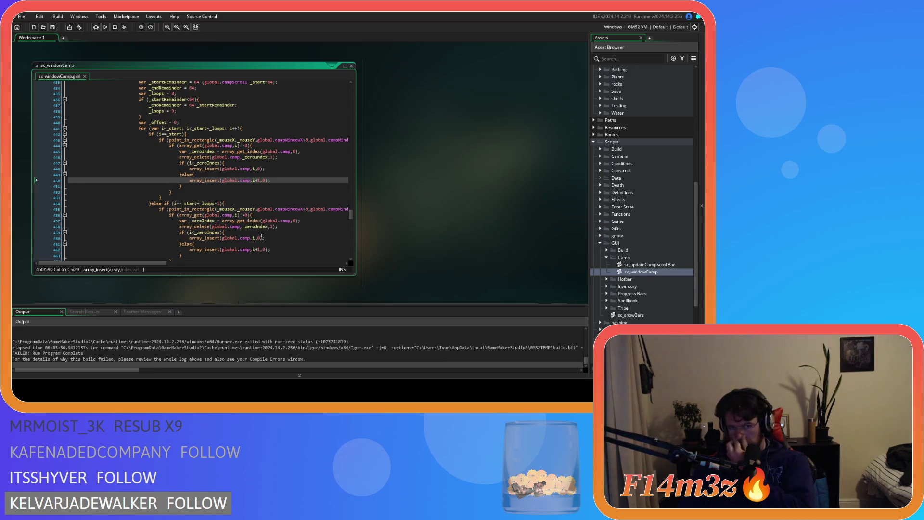
- Review sc_windowCamp's camp name drawing line and selected-camp check in the draw loop
mouse_move(350, 214)
left_mouse_down()
mouse_move(342, 121)
mouse_move(339, 134)
left_mouse_up()
scroll(144, 170, "up", 1)
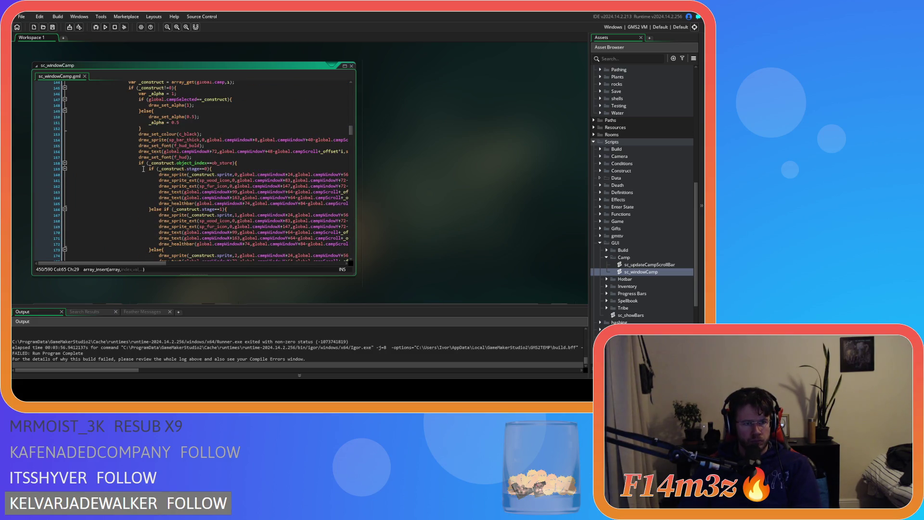
left_click(191, 151)
scroll(151, 236, "up", 3)
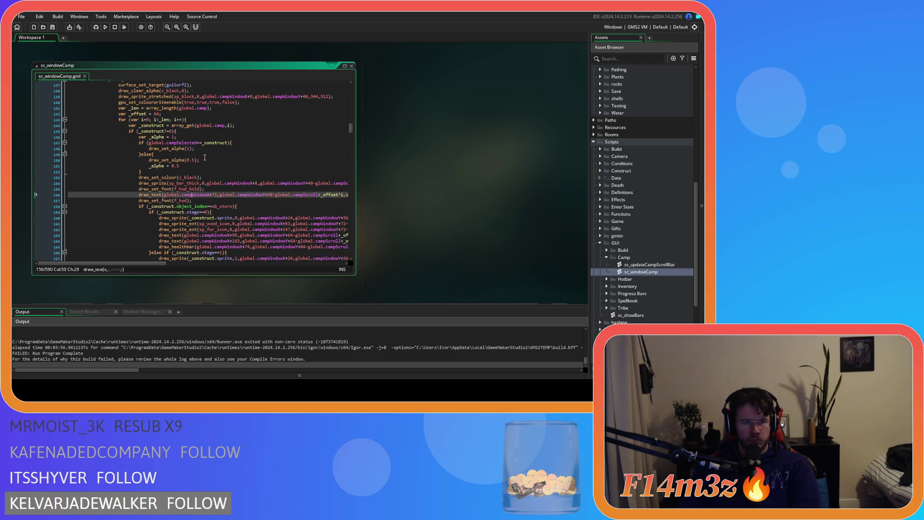
scroll(205, 153, "up", 3)
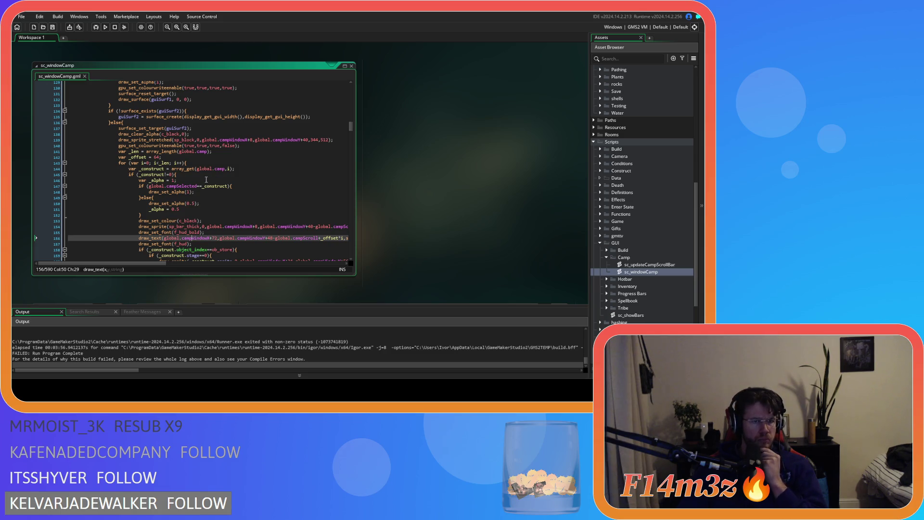
left_click(189, 175)
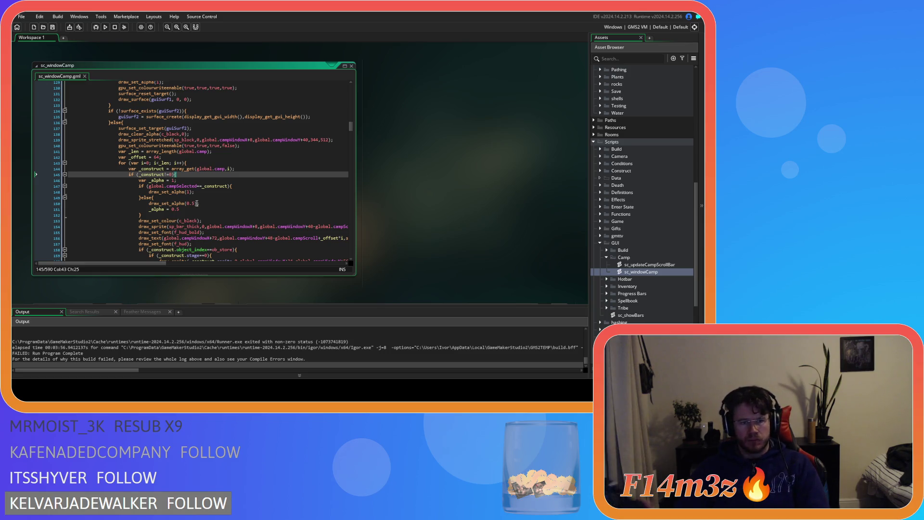
scroll(209, 206, "down", 20)
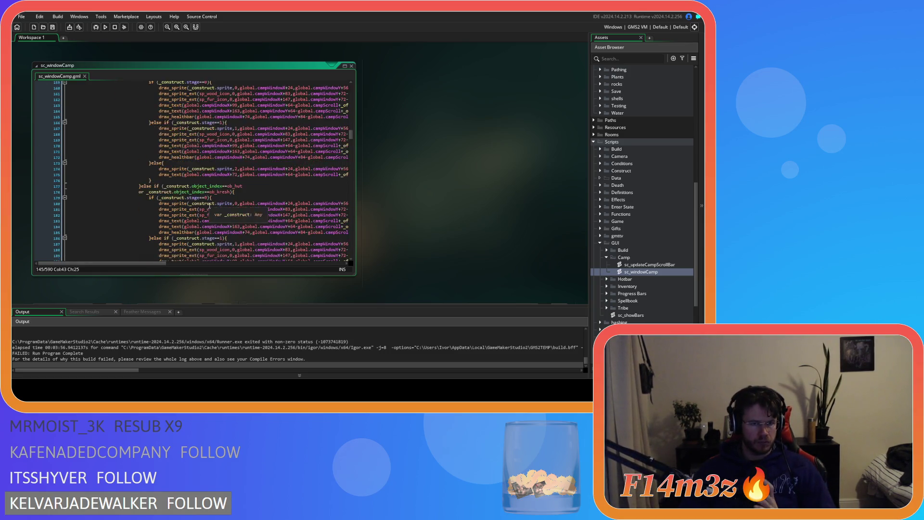
scroll(209, 207, "down", 6)
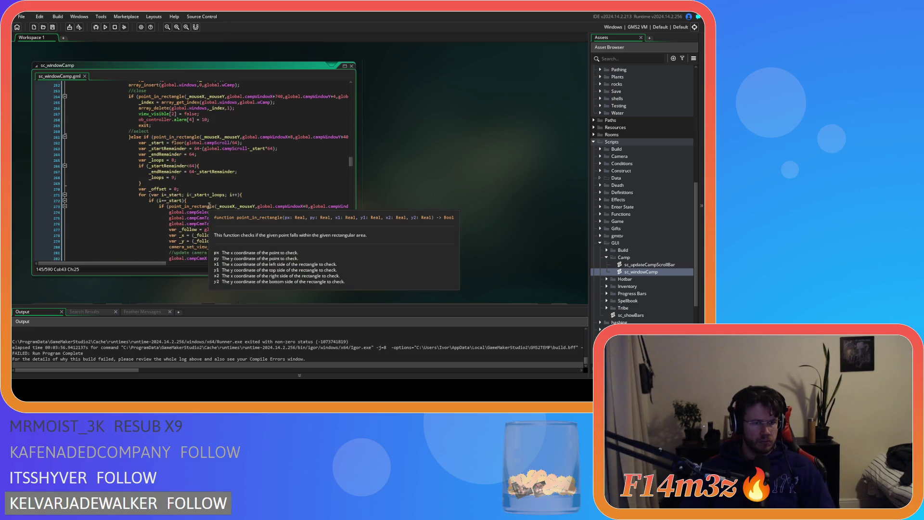
scroll(209, 206, "down", 20)
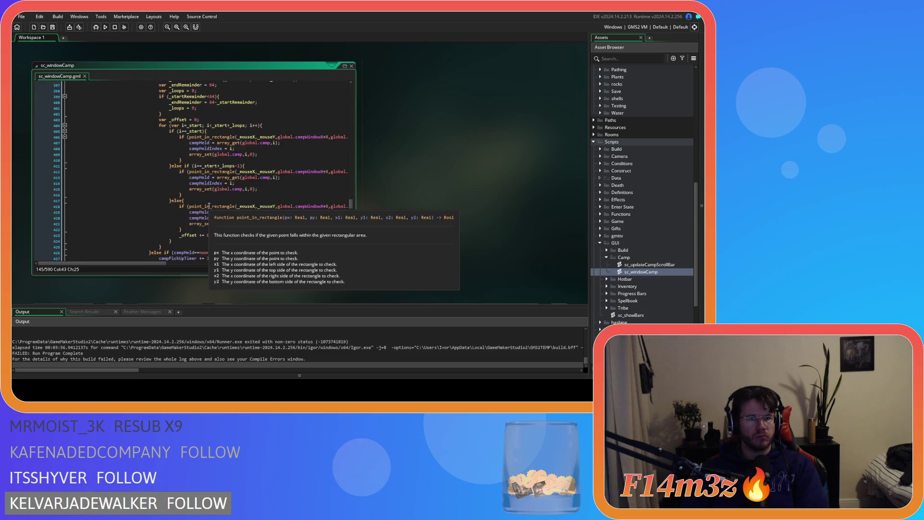
scroll(209, 207, "down", 1)
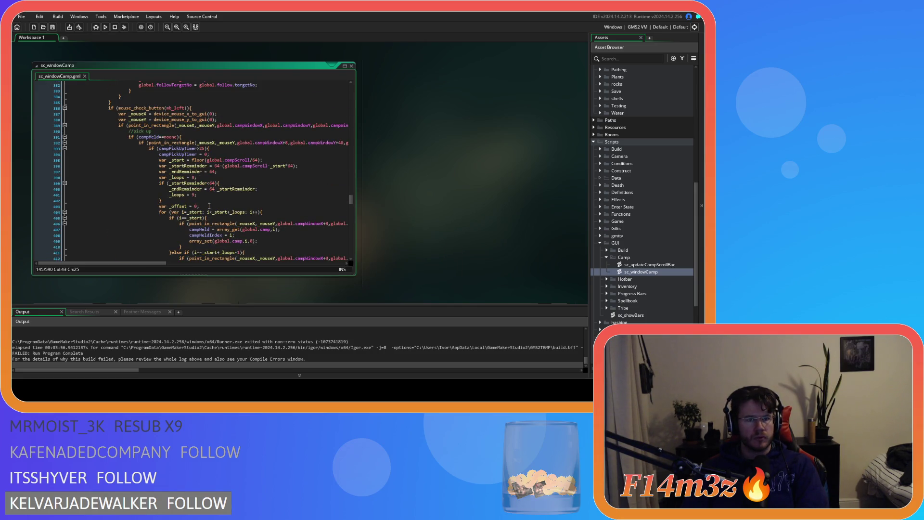
scroll(209, 206, "down", 15)
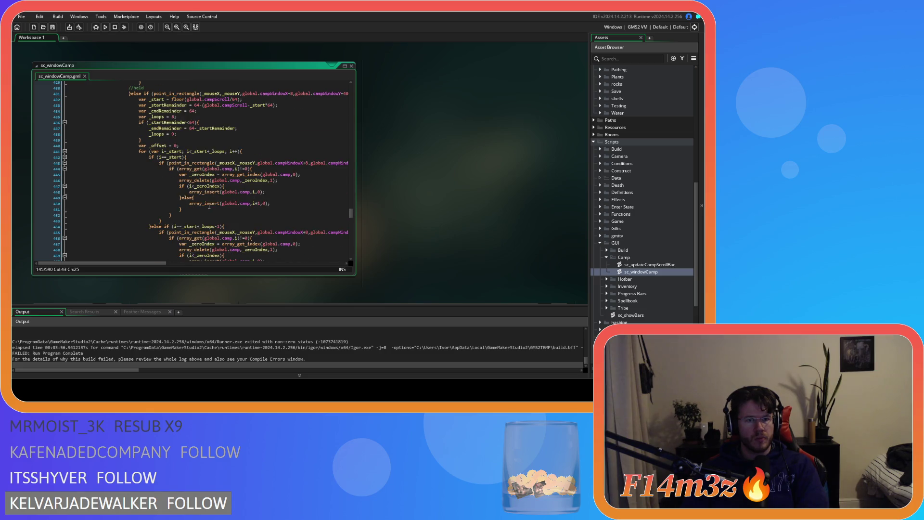
scroll(210, 206, "up", 2)
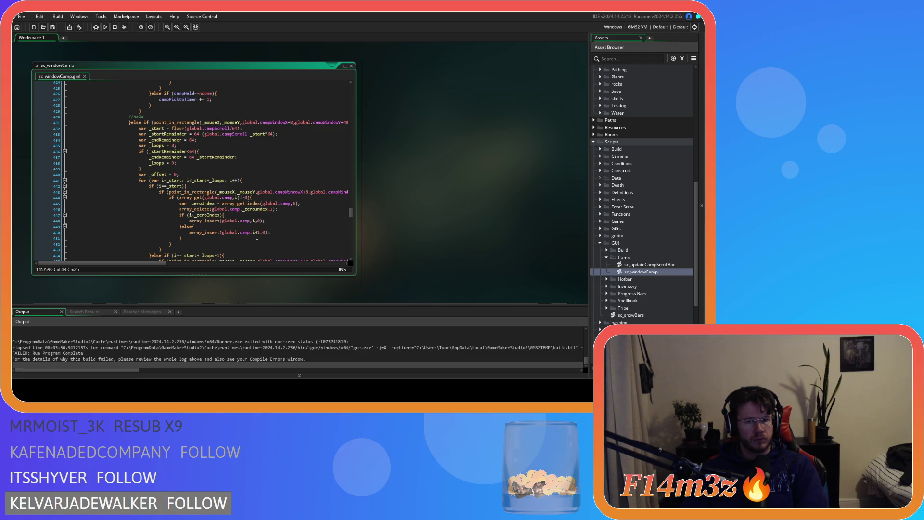
scroll(256, 237, "down", 3)
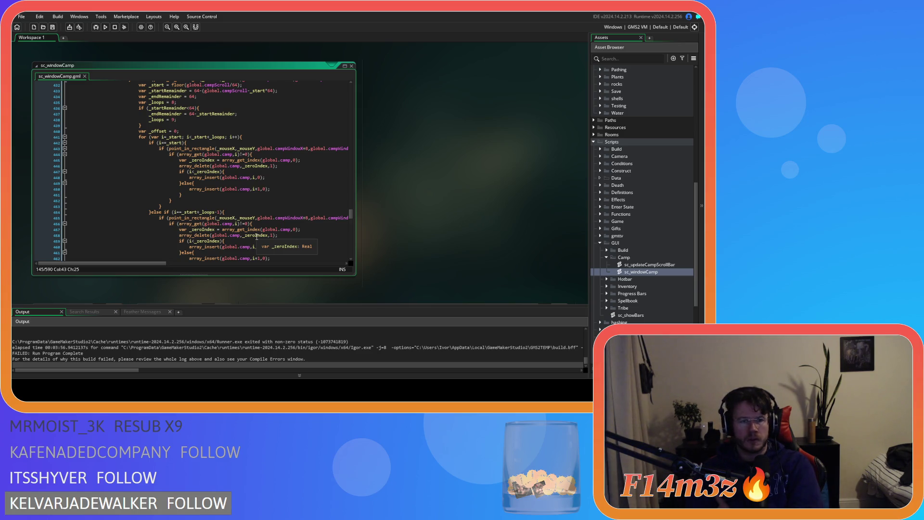
scroll(257, 237, "up", 2)
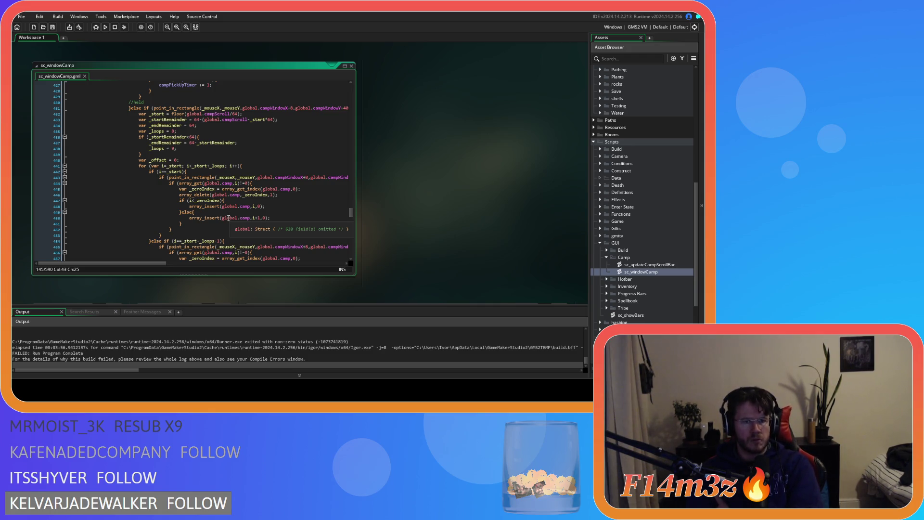
scroll(229, 212, "down", 7)
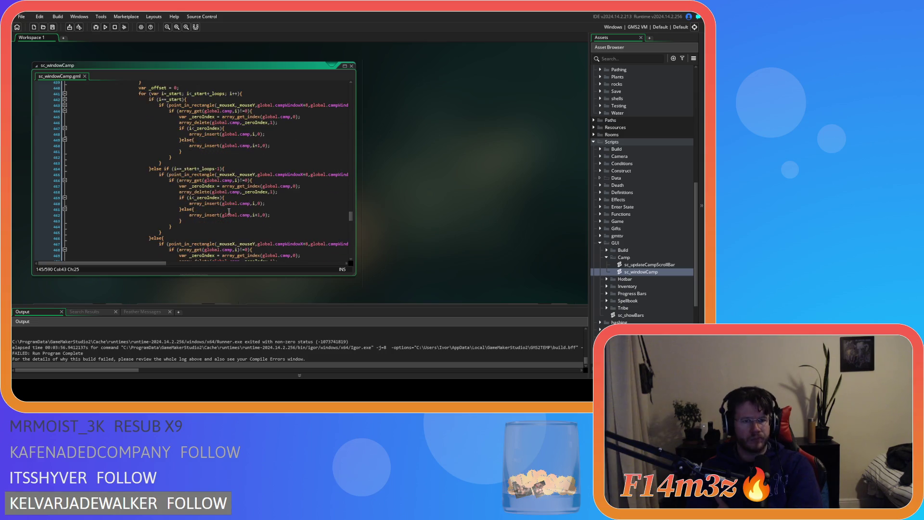
scroll(233, 203, "up", 5)
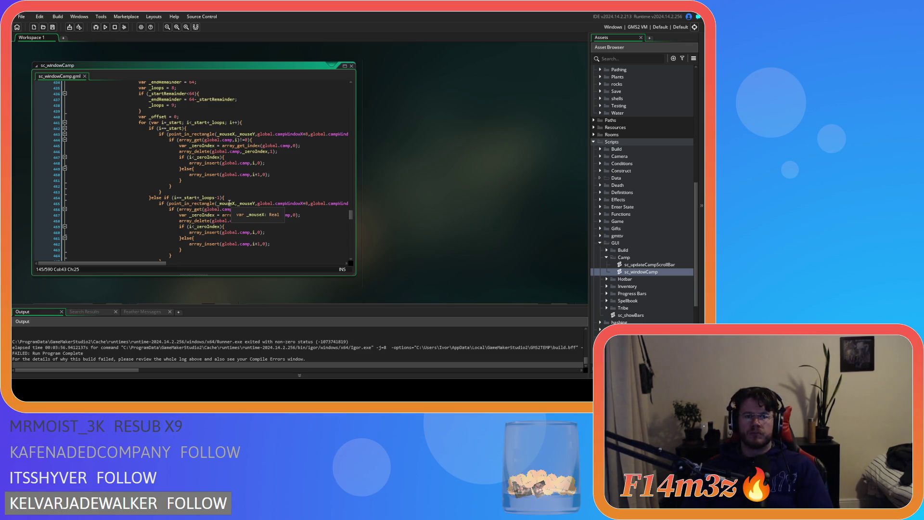
scroll(229, 203, "down", 3)
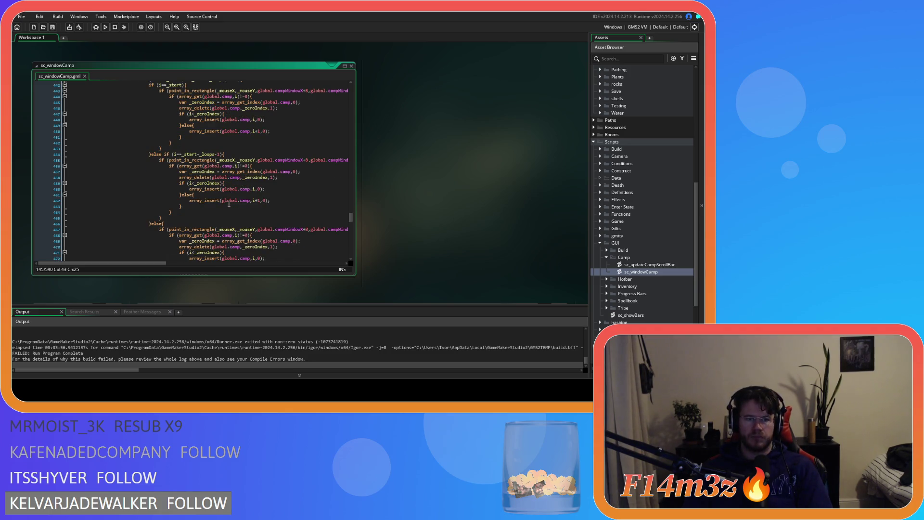
scroll(228, 203, "down", 4)
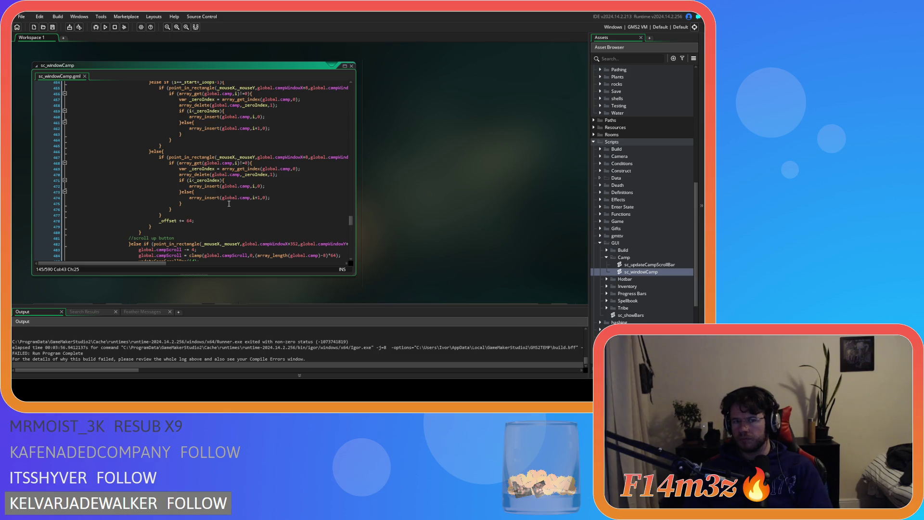
scroll(229, 203, "up", 3)
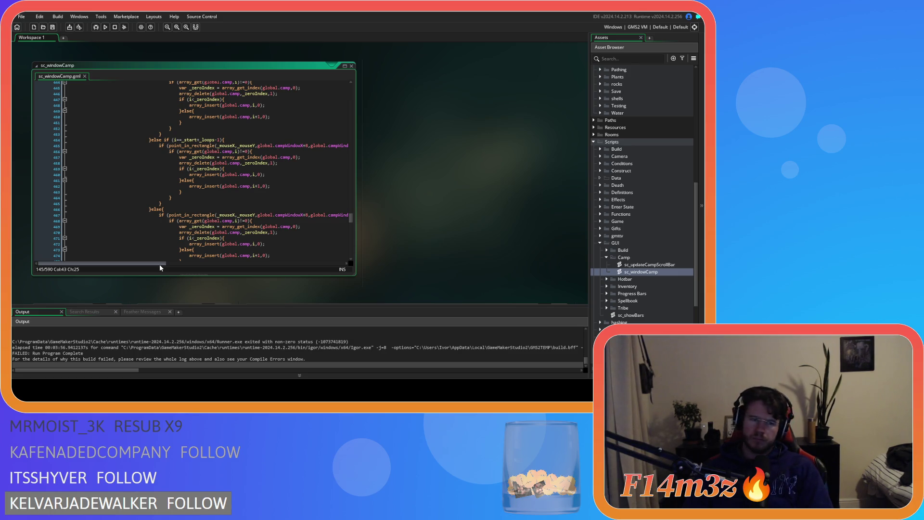
key("F5")
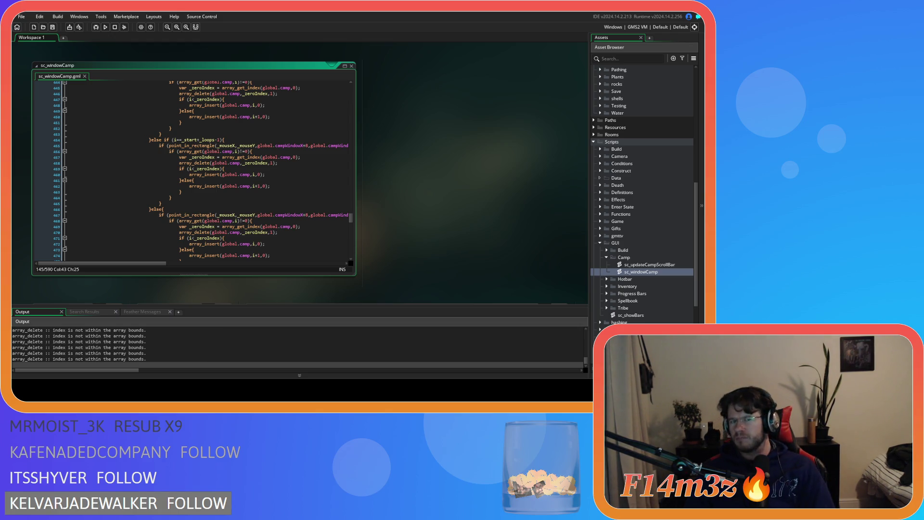
- Pick the Store entry in the in-game Camp list, then rerun and try picking up a Tent
key("alt+Tab")
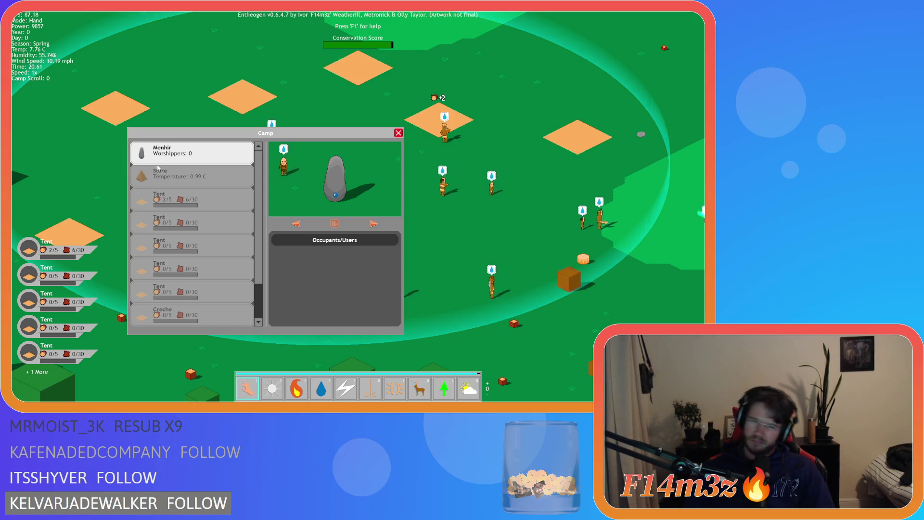
left_click(164, 167)
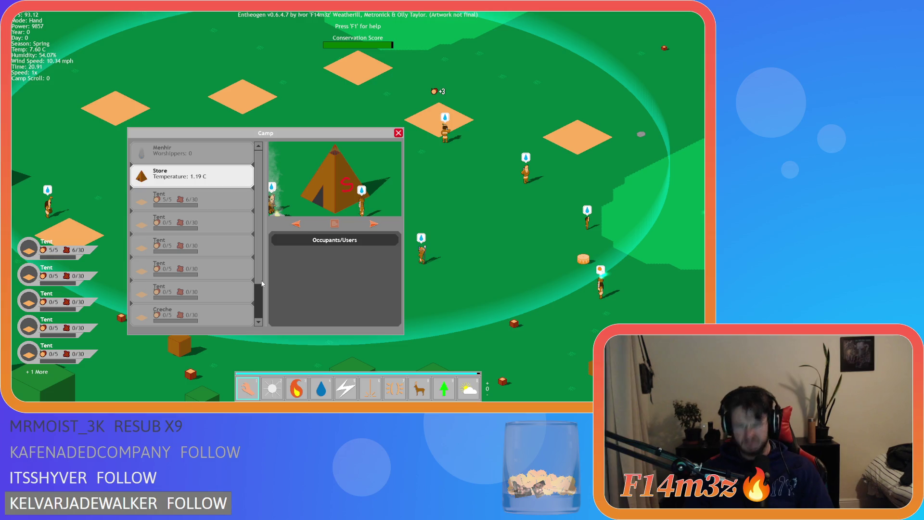
key("F5")
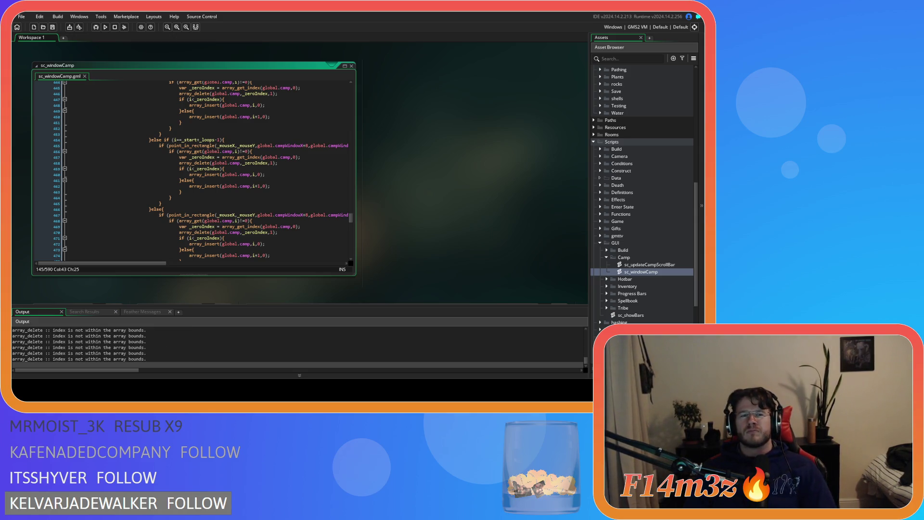
key("alt+Tab")
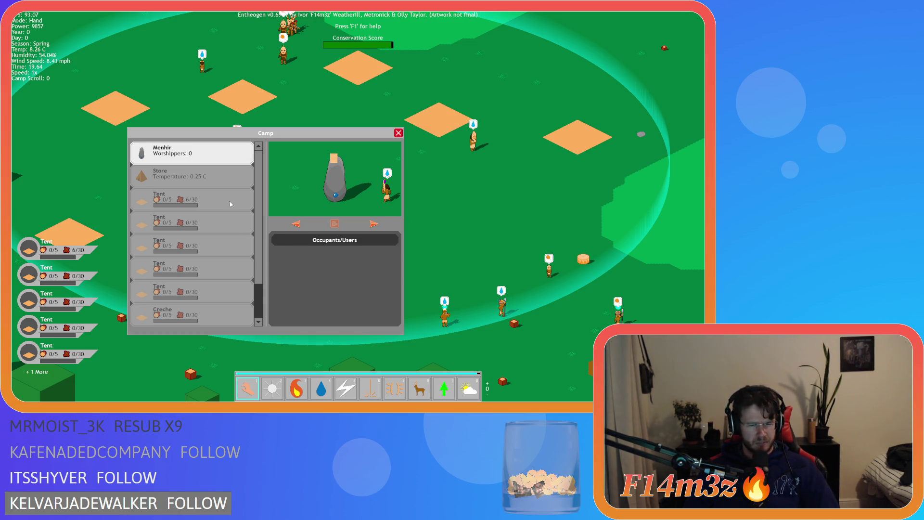
left_click(230, 204)
scroll(255, 210, "down", 5)
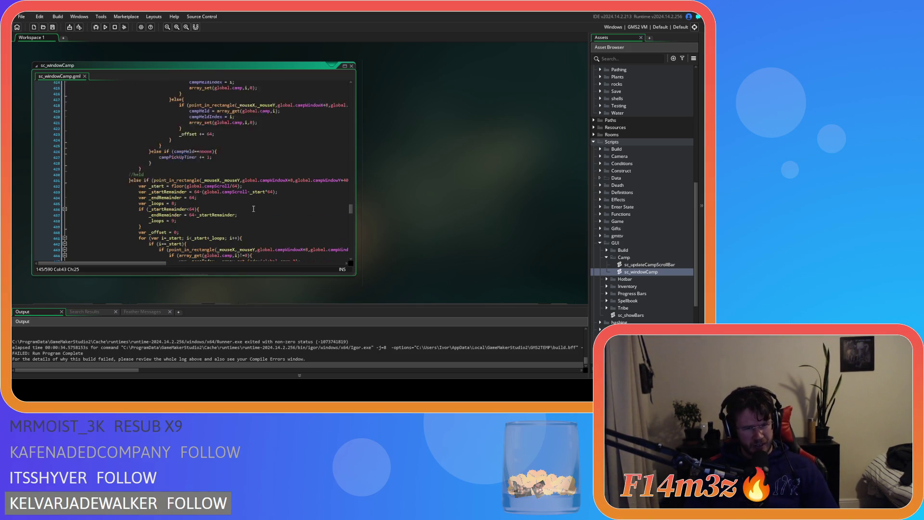
scroll(253, 211, "down", 5)
scroll(253, 207, "up", 5)
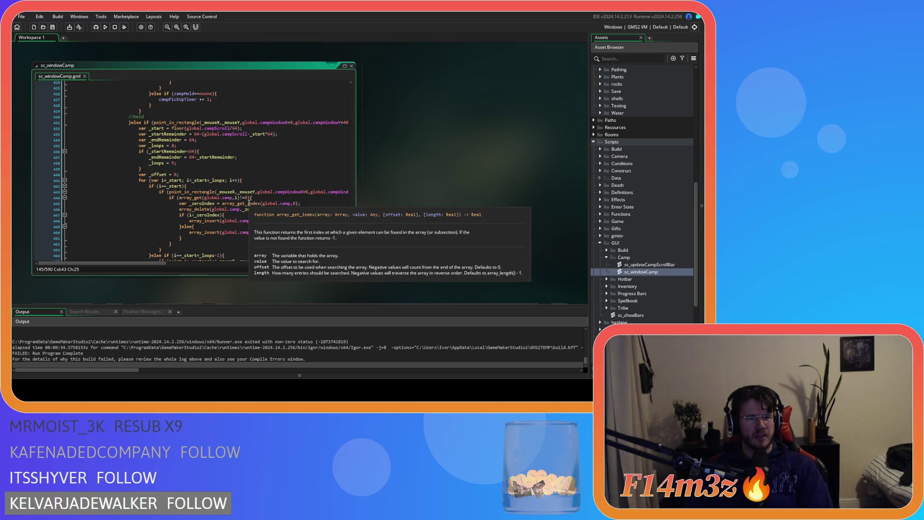
scroll(220, 197, "down", 15)
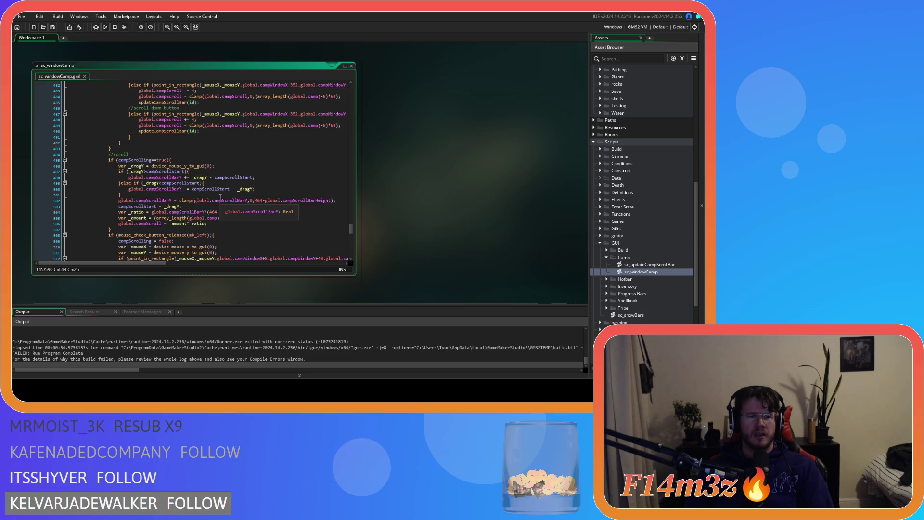
scroll(220, 197, "down", 5)
left_click(228, 151)
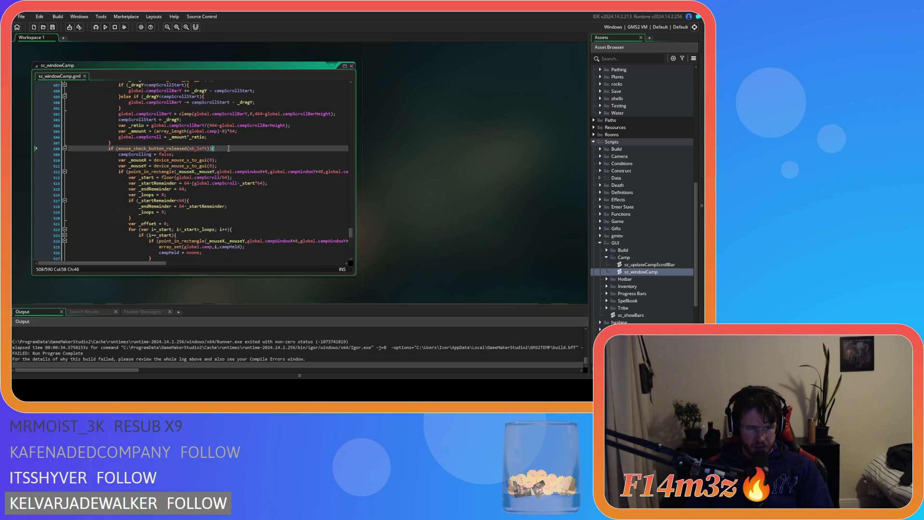
scroll(236, 179, "down", 2)
scroll(237, 178, "down", 3)
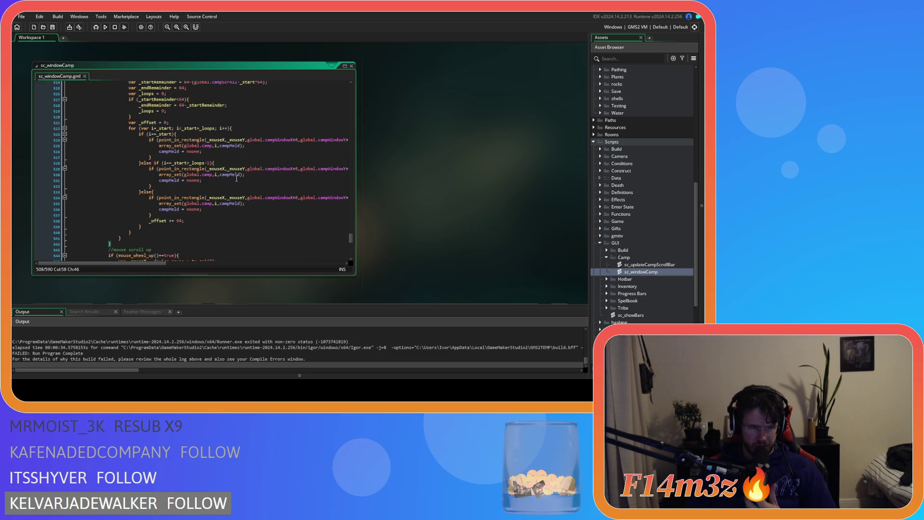
scroll(237, 178, "up", 2)
mouse_move(217, 150)
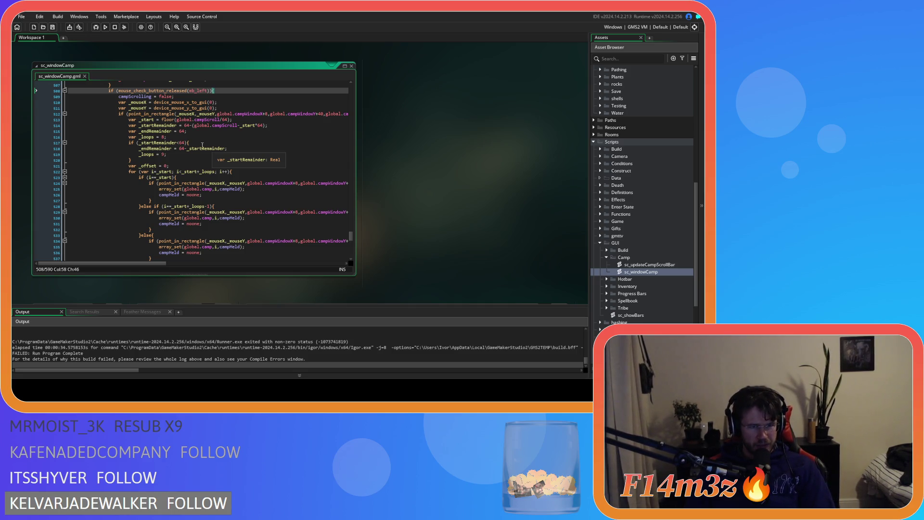
left_click(128, 114)
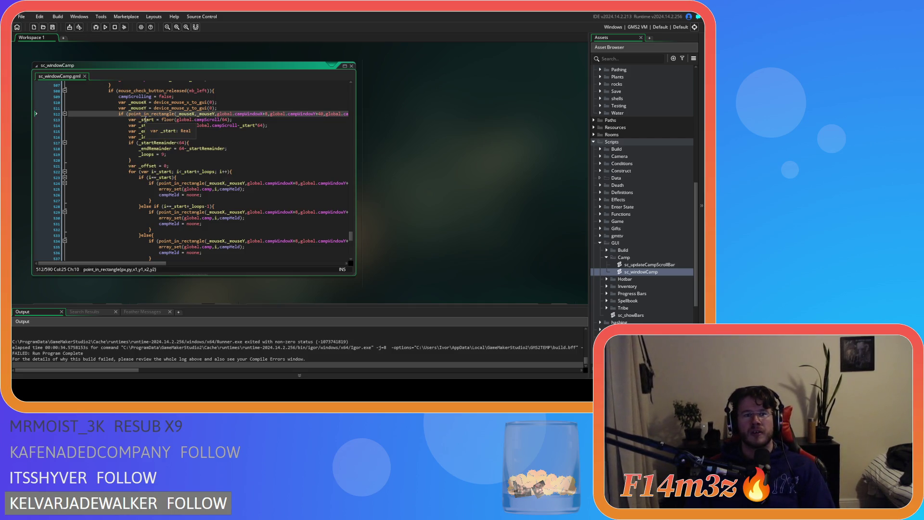
- Put point_in_rectangle on its own line, prefix it with campHeld!=noone &&, and save
key("Return")
type("&&")
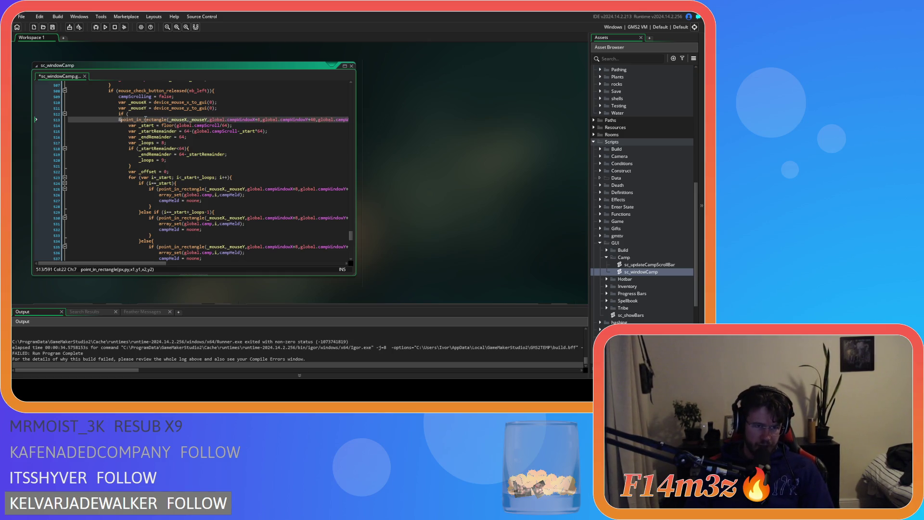
left_click(149, 114)
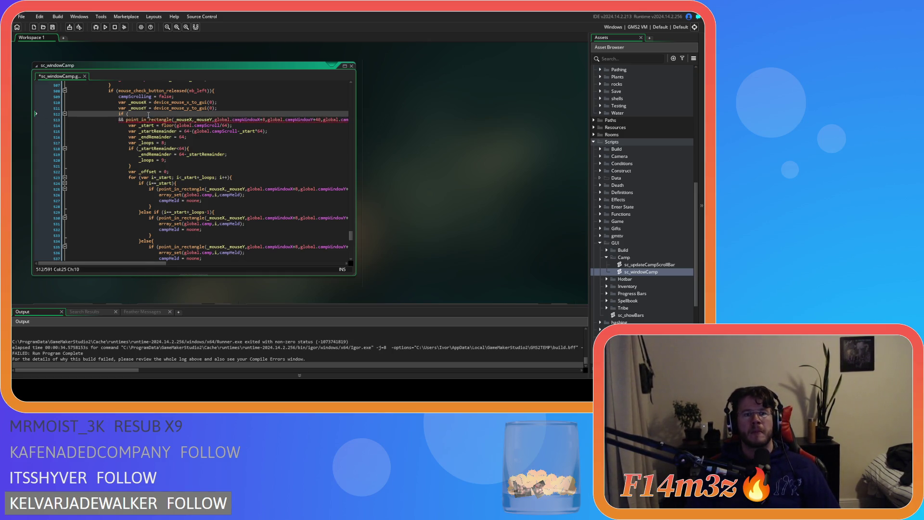
type("camp")
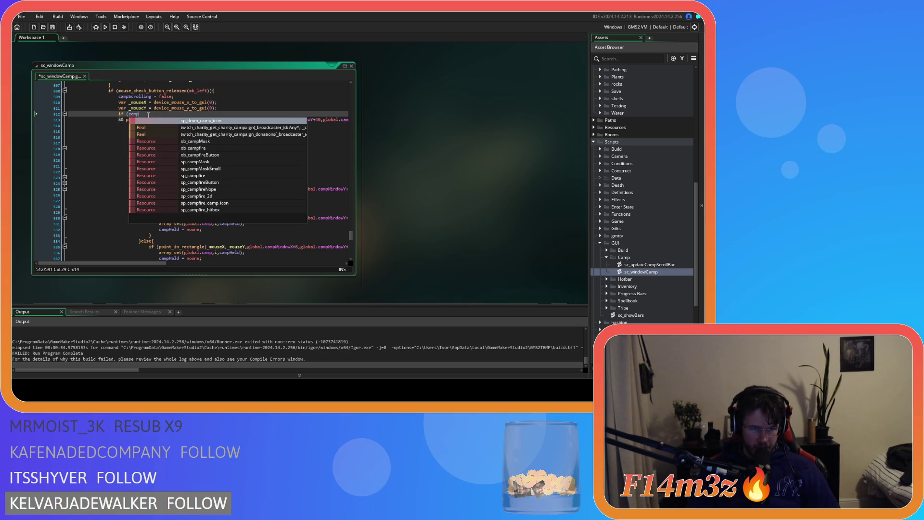
type("Hel")
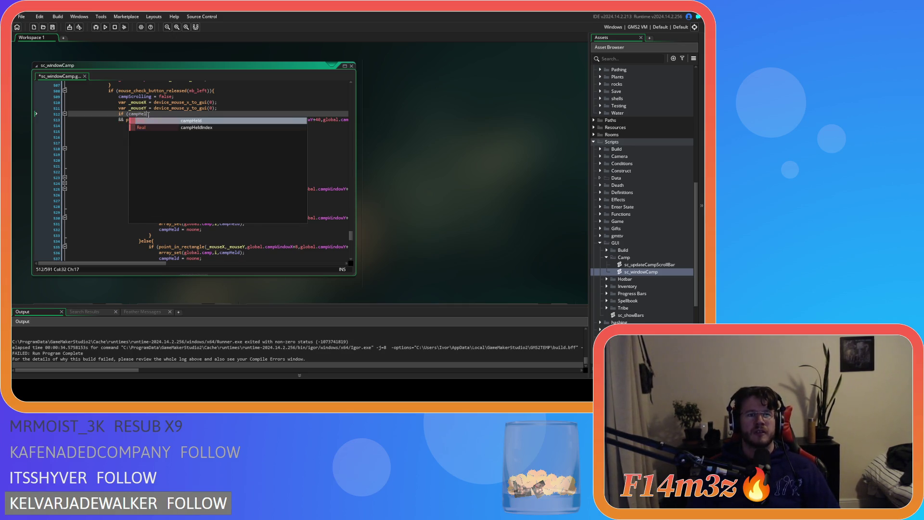
type("d!=")
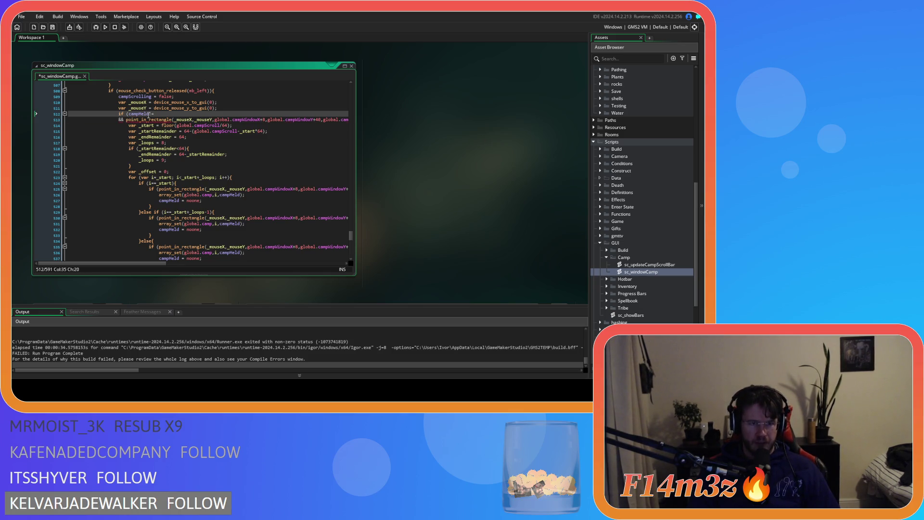
type("noone")
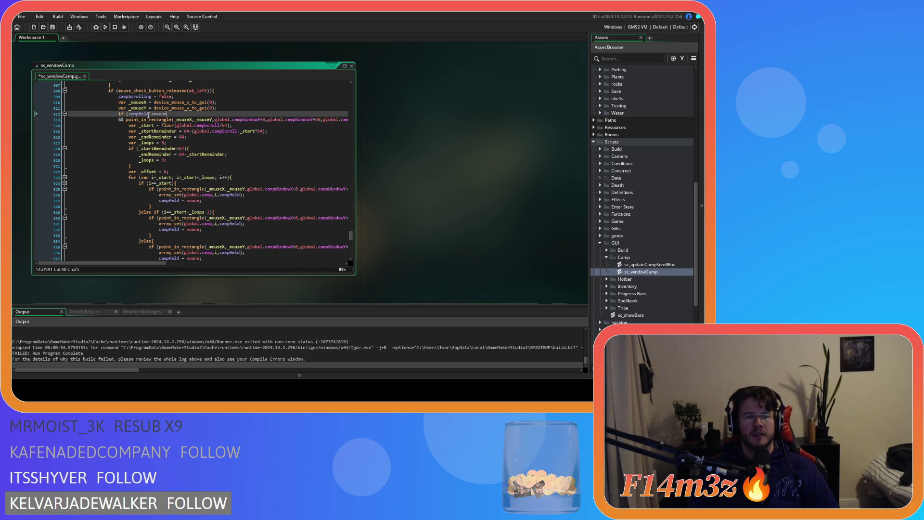
key("ctrl+s")
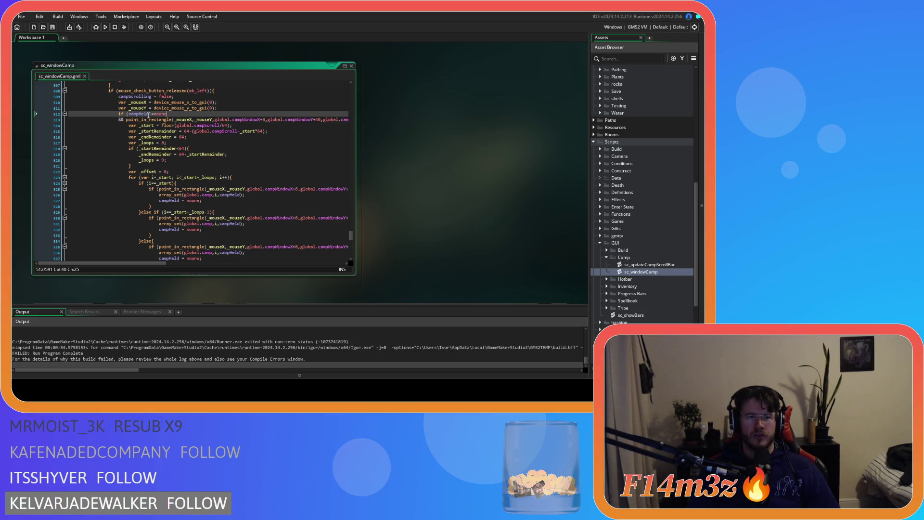
- Review the drop loop below the guarded condition, then rebuild and run the game with F5
left_click(241, 165)
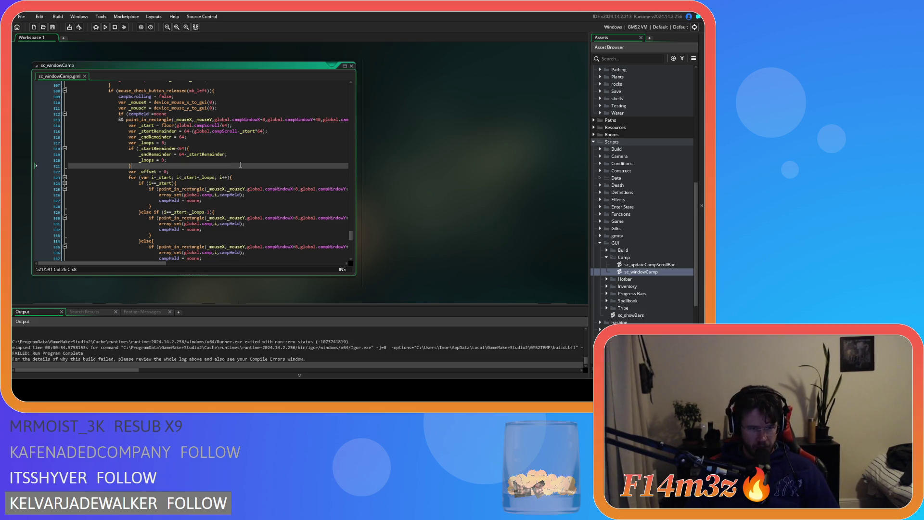
scroll(240, 165, "down", 4)
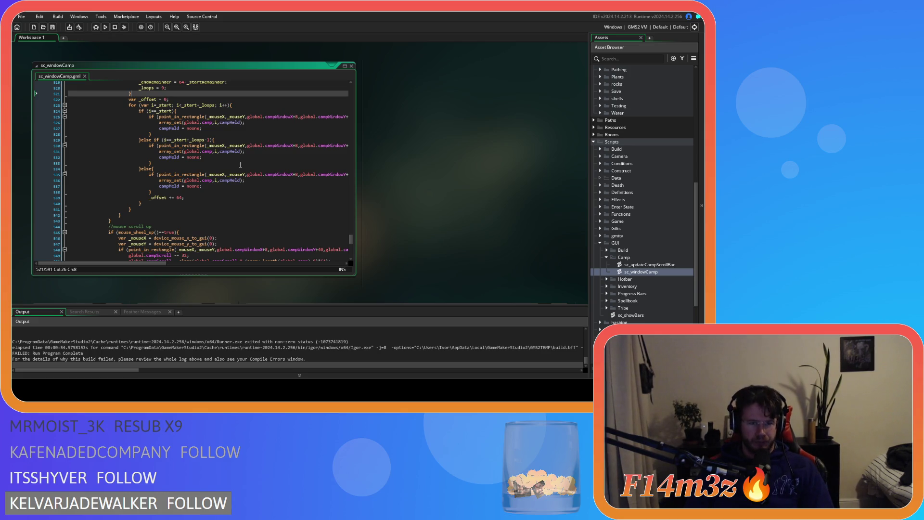
scroll(241, 165, "up", 3)
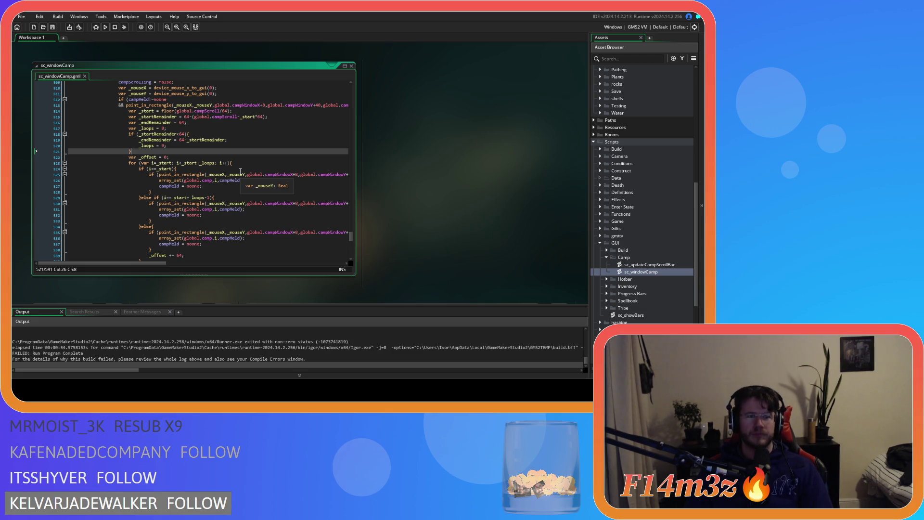
scroll(240, 172, "down", 3)
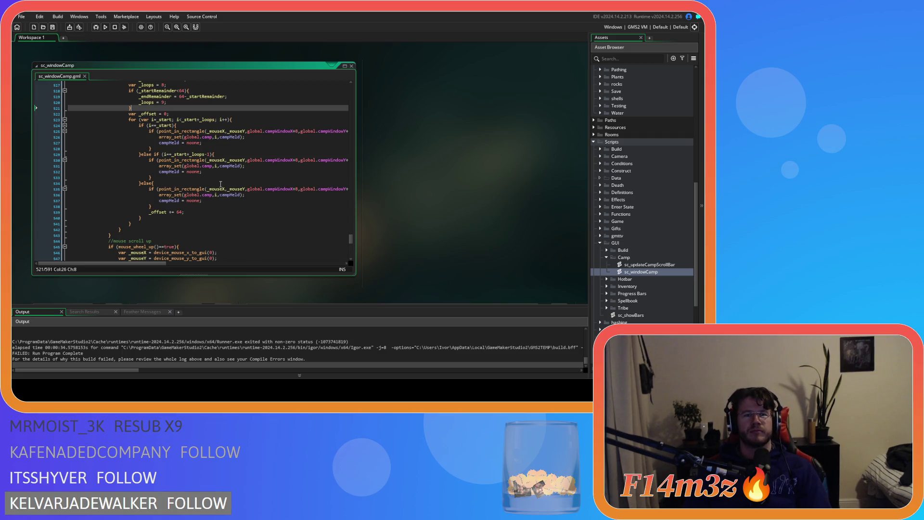
scroll(221, 185, "down", 2)
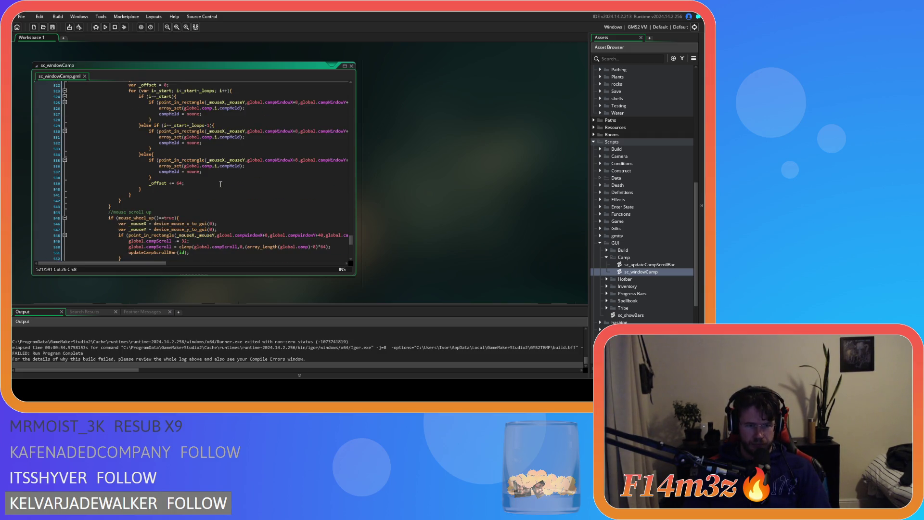
scroll(221, 184, "up", 5)
left_click(220, 169)
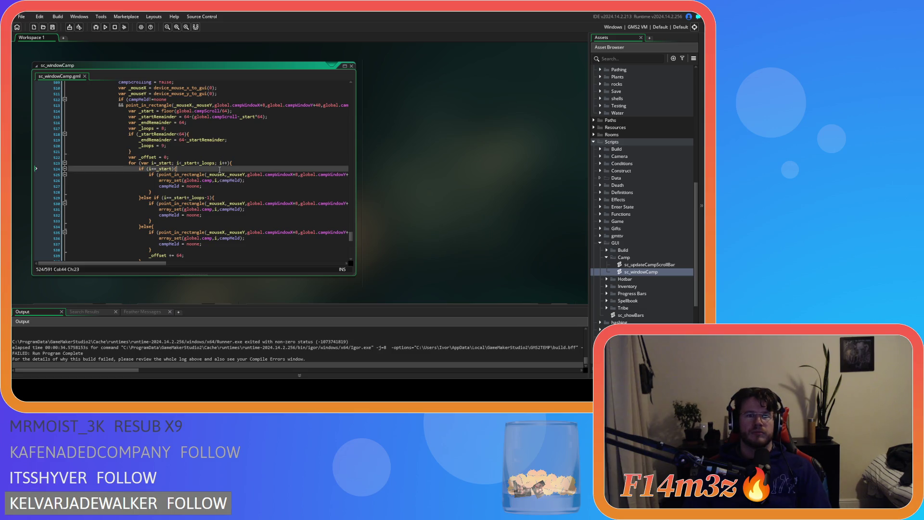
scroll(219, 169, "up", 2)
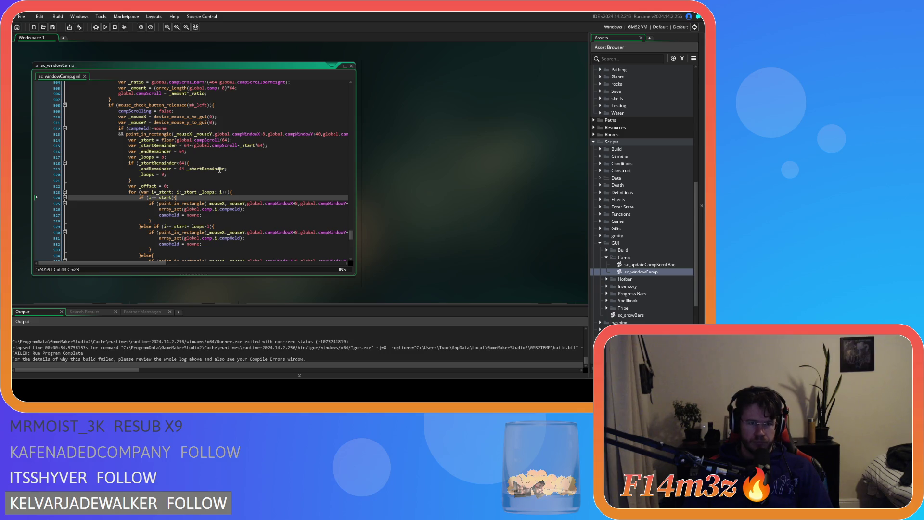
scroll(220, 169, "down", 2)
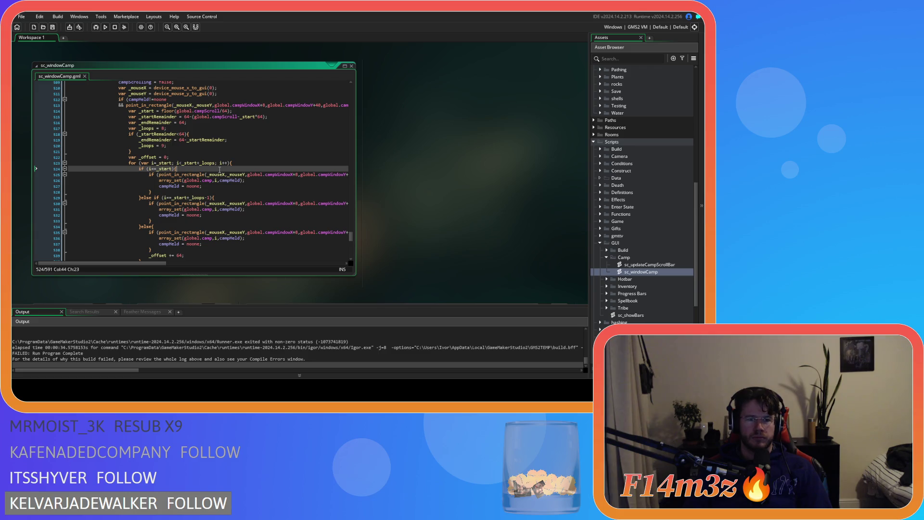
key("F5")
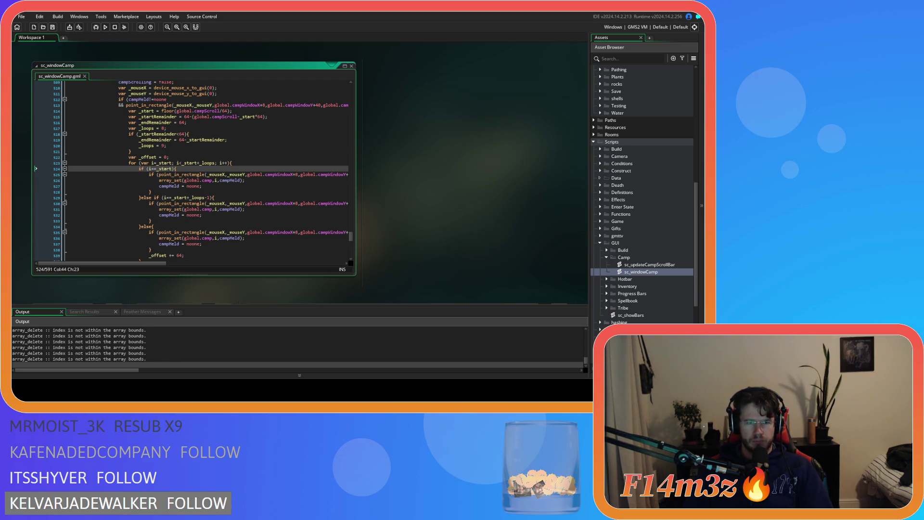
key("alt+Tab")
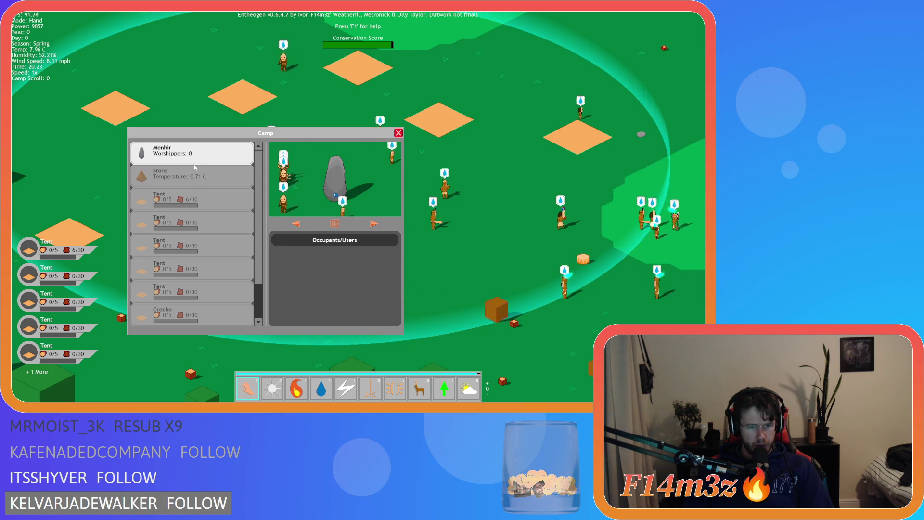
- Test the camp list by selecting the Store and the second Tent entry, then close the game
left_click(195, 167)
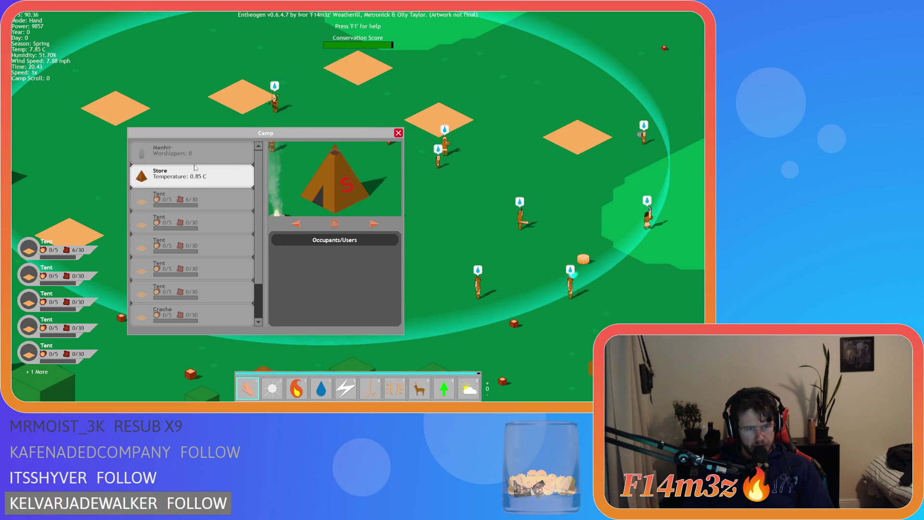
left_click(195, 215)
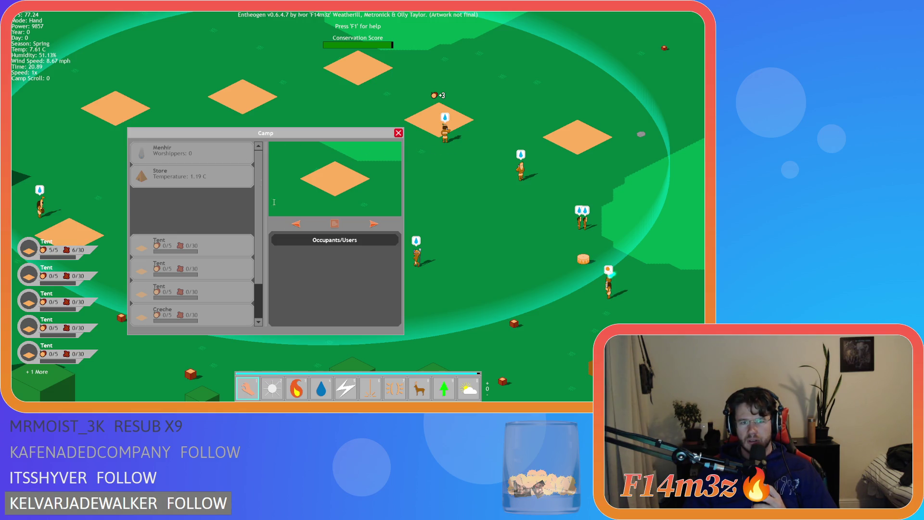
left_click(218, 154)
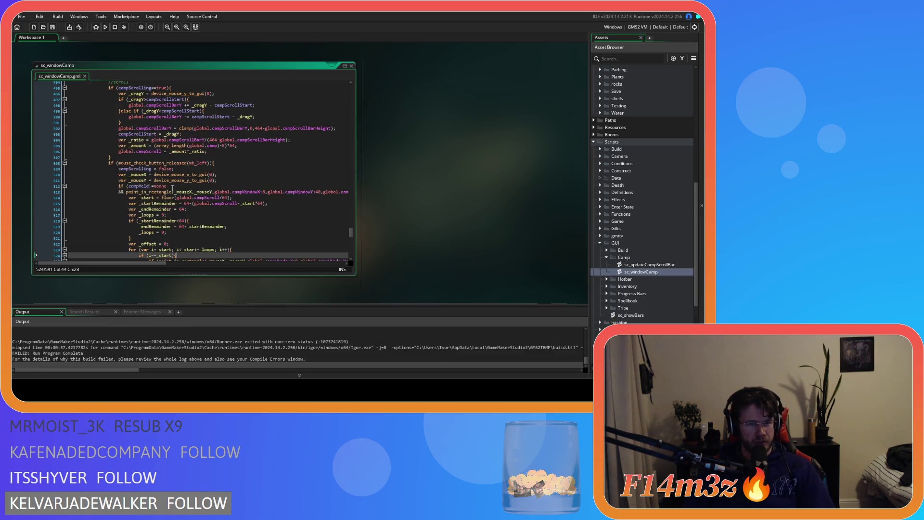
- Add campPickUpTimer = 0; on a new line after campScrolling = false; in the release block
scroll(172, 188, "up", 15)
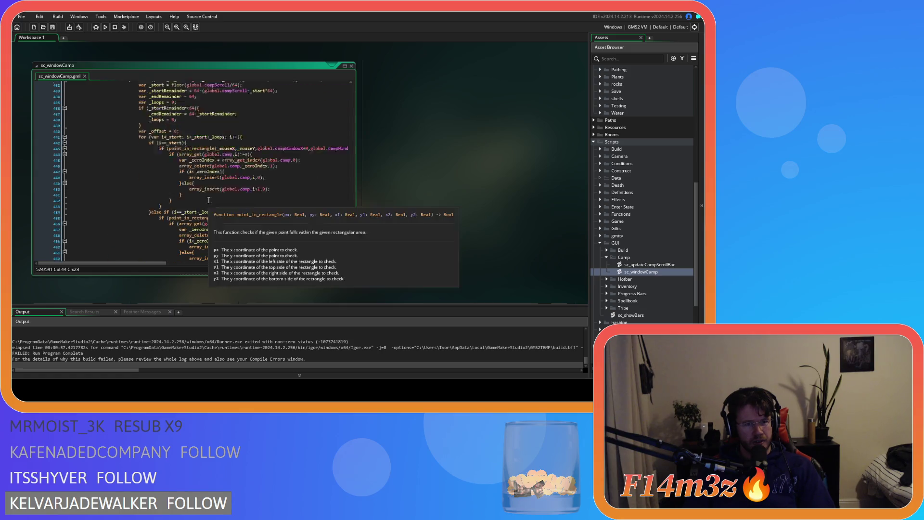
scroll(209, 200, "up", 15)
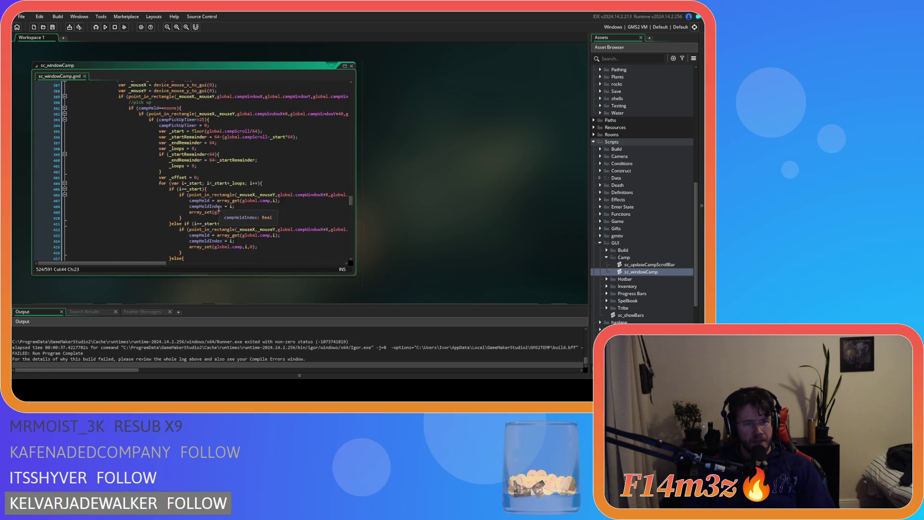
scroll(219, 207, "up", 3)
left_click_drag(211, 168, 159, 169)
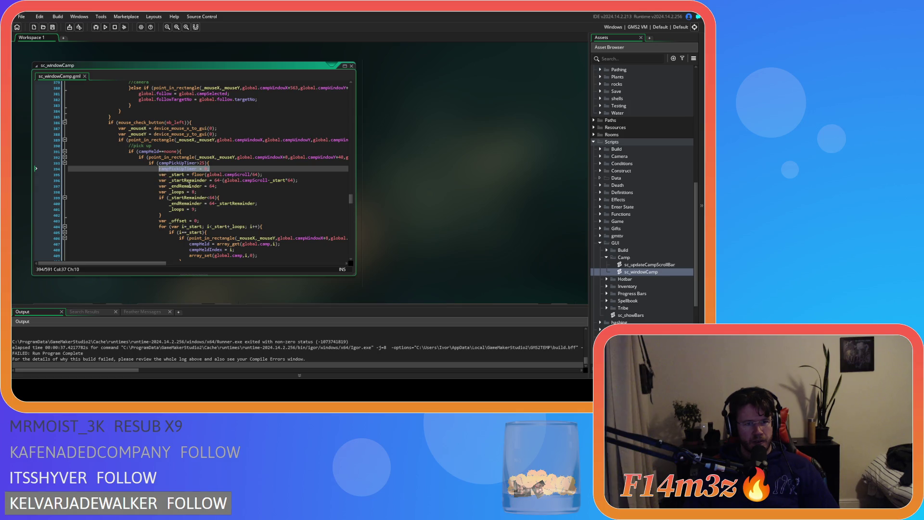
scroll(190, 184, "down", 20)
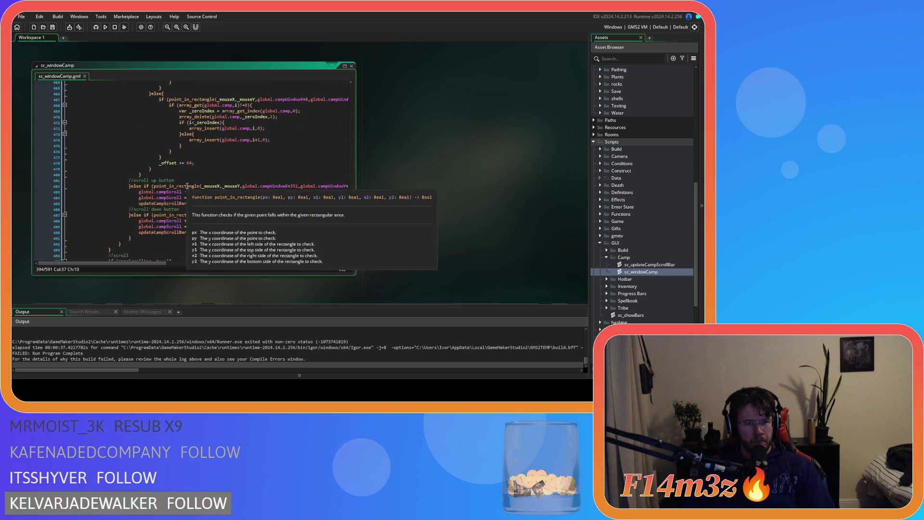
scroll(187, 186, "down", 8)
scroll(187, 186, "down", 4)
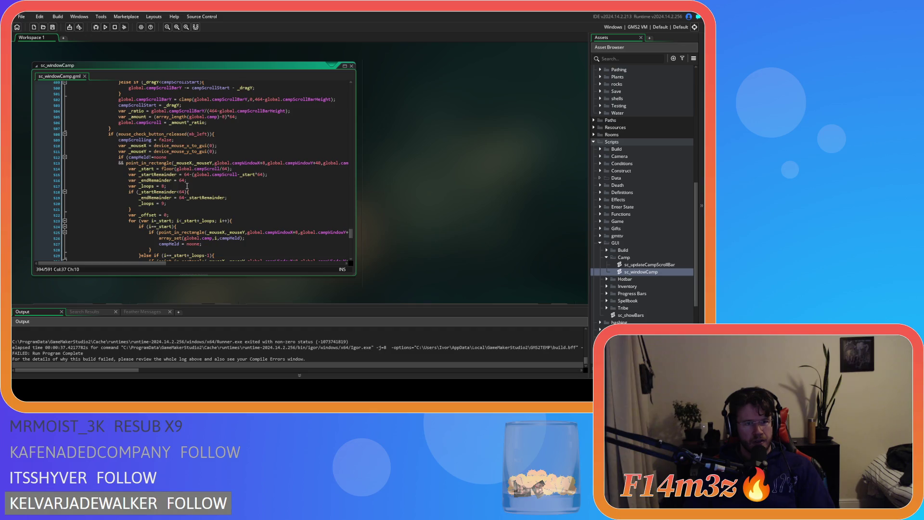
left_click(204, 140)
key("Return")
type("campPickUpTimer = 0;")
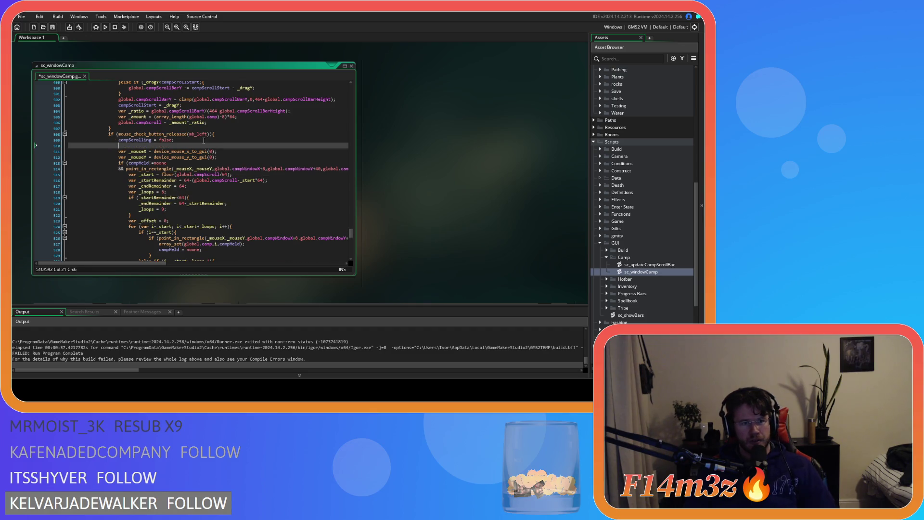
- Save sc_windowCamp and rebuild the game with F5
key("ctrl+s")
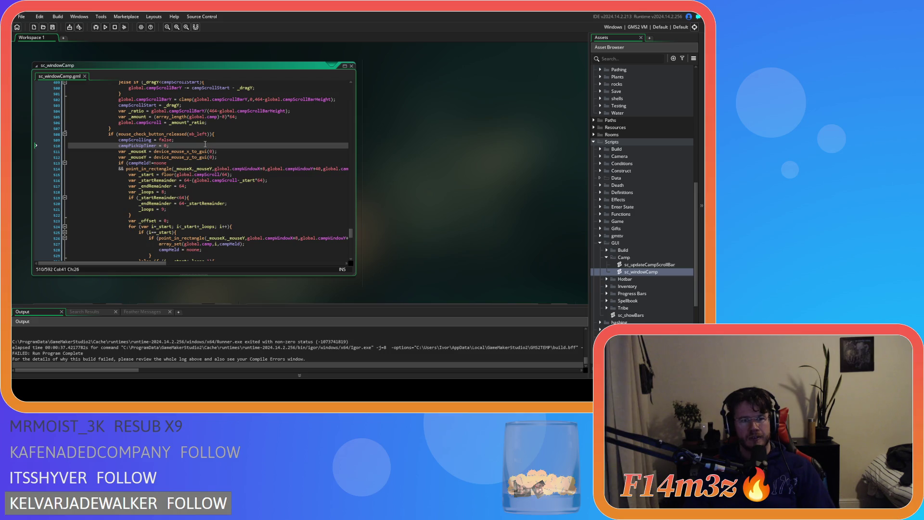
mouse_move(206, 151)
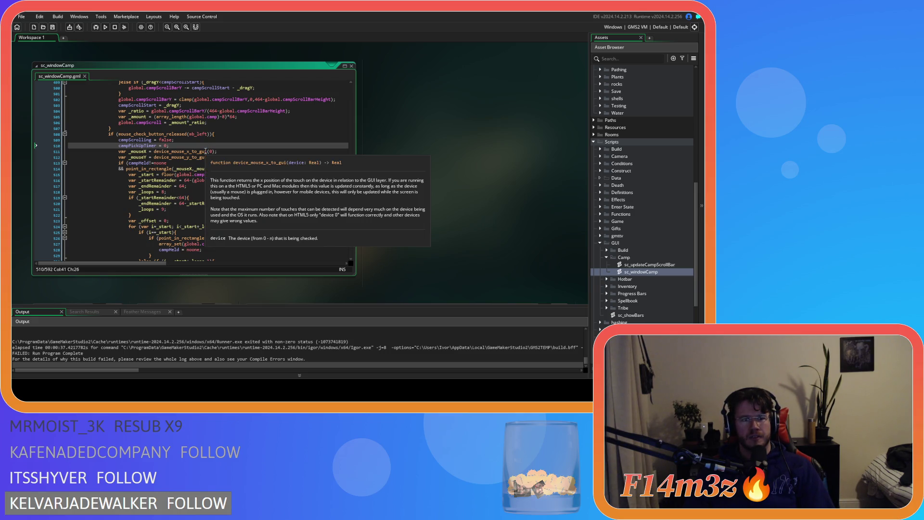
key("F5")
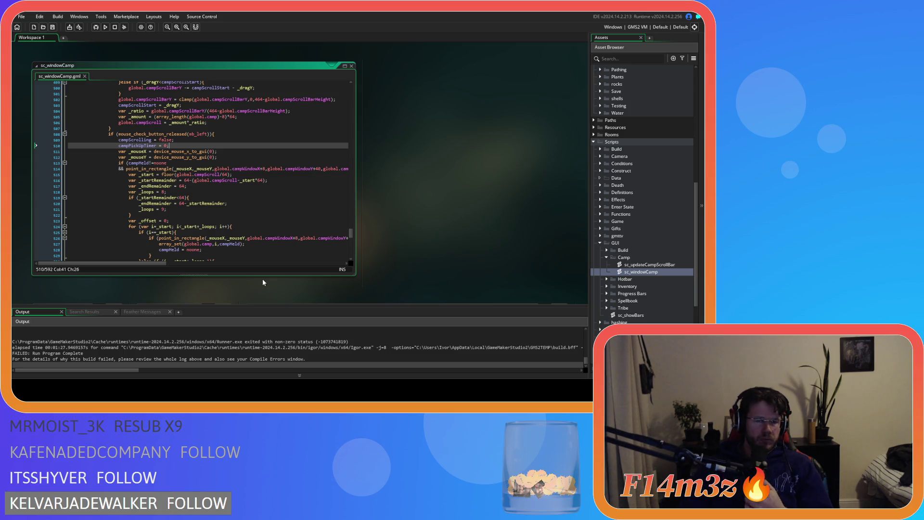
left_click(212, 191)
scroll(210, 224, "up", 18)
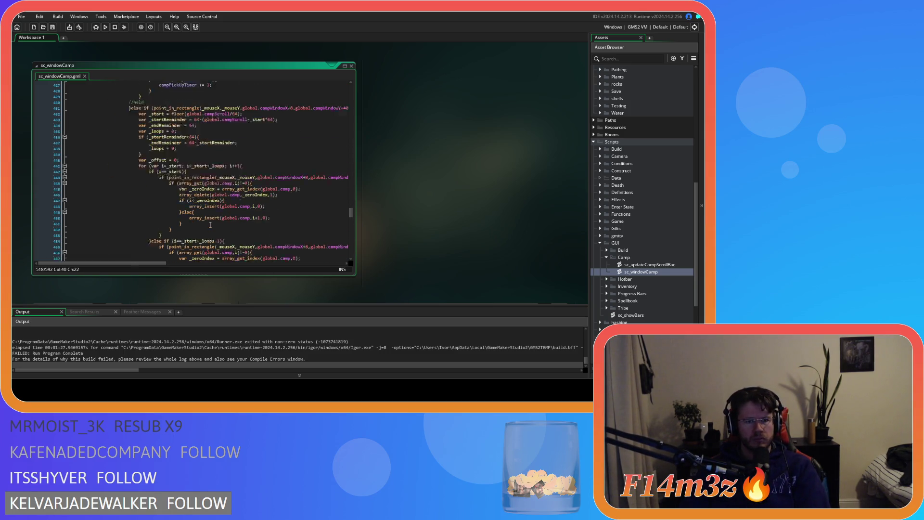
scroll(210, 225, "up", 5)
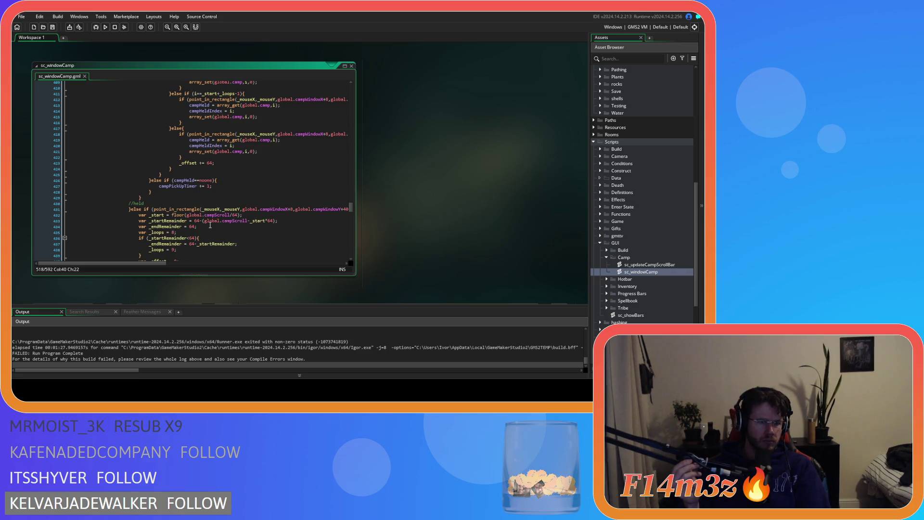
scroll(211, 225, "up", 6)
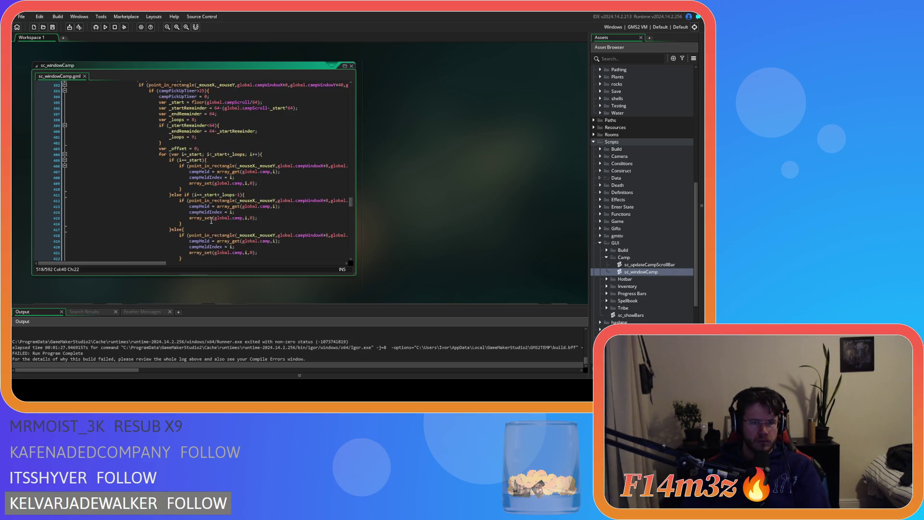
scroll(211, 220, "up", 3)
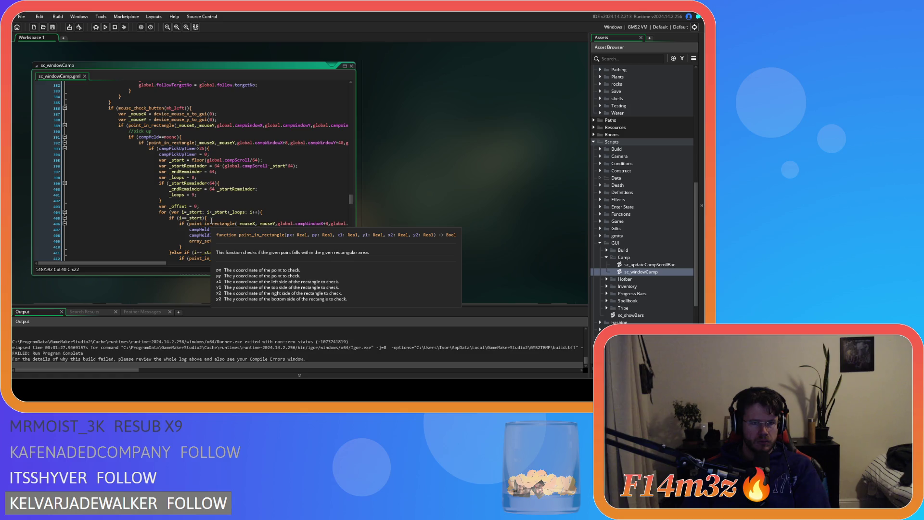
scroll(212, 221, "down", 12)
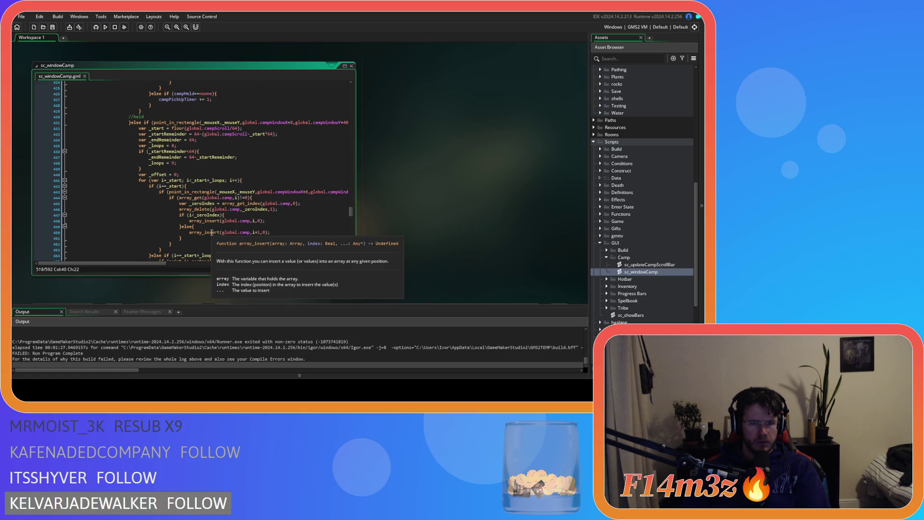
scroll(212, 232, "up", 7)
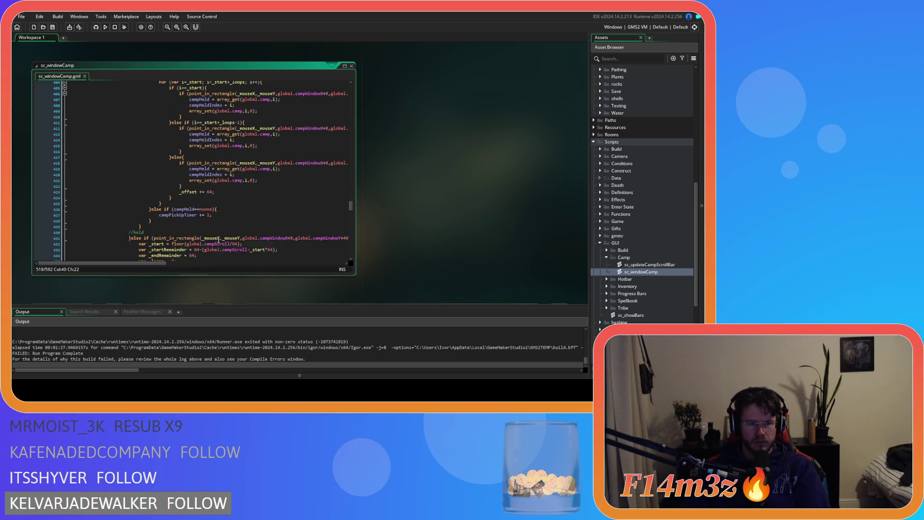
scroll(218, 238, "down", 8)
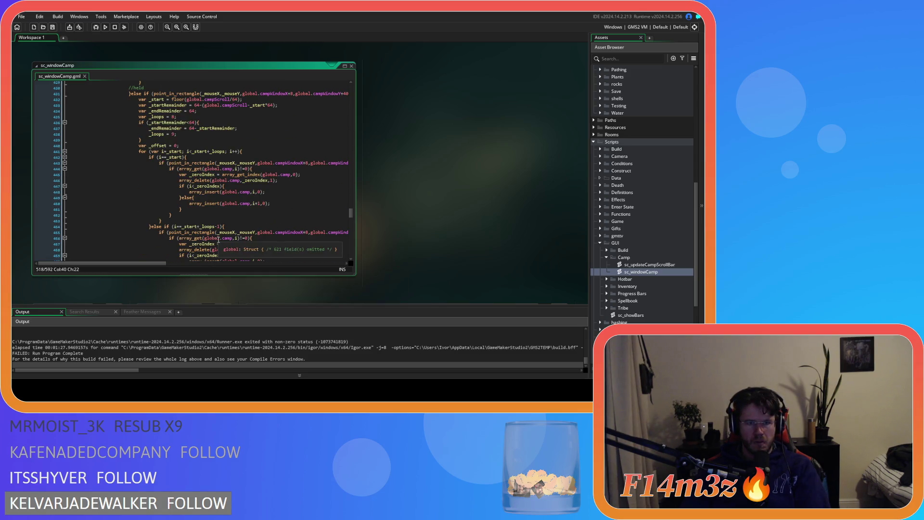
left_click(243, 210)
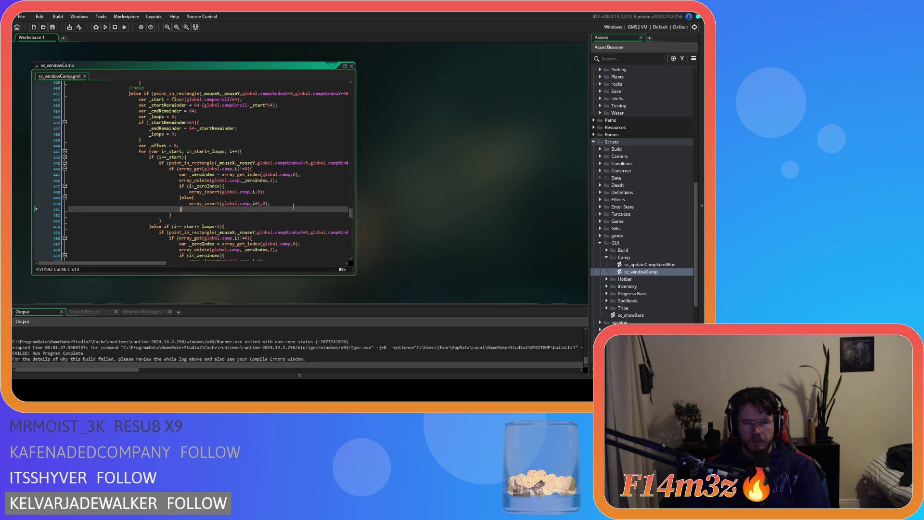
left_click_drag(149, 264, 254, 258)
left_click(207, 226)
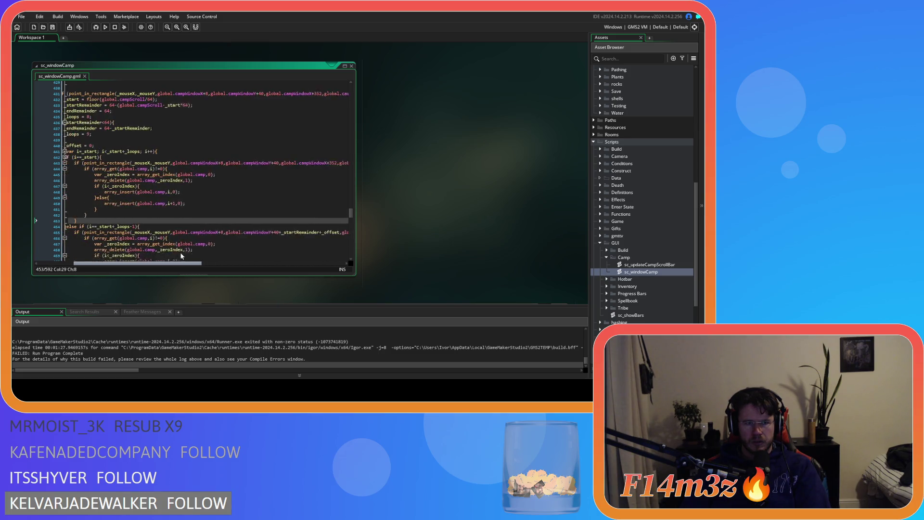
left_click(176, 210)
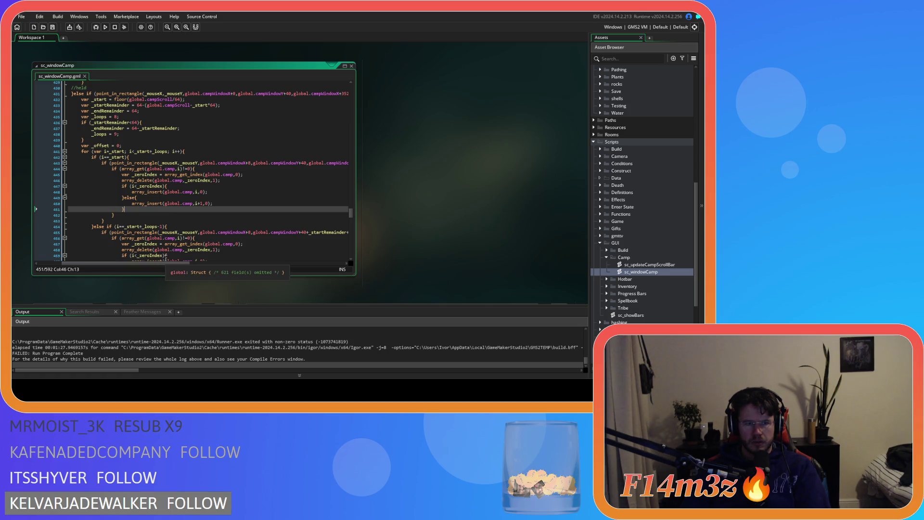
left_click(252, 197)
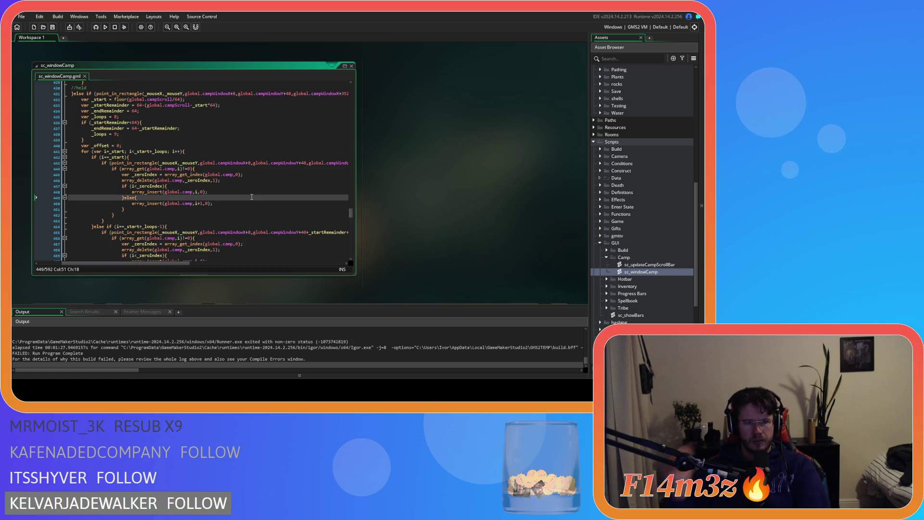
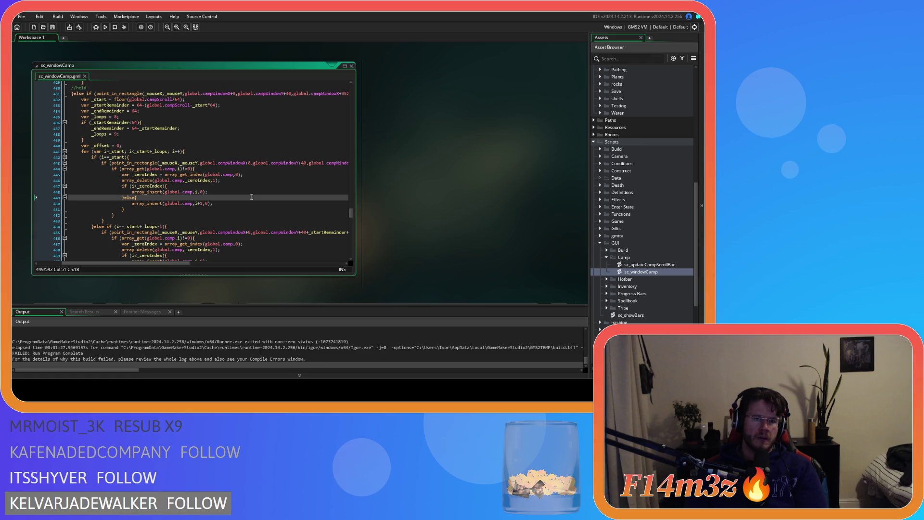
- Comment out the first if (i<_zeroIndex) check and its else branch with Ctrl+K
left_click(204, 202)
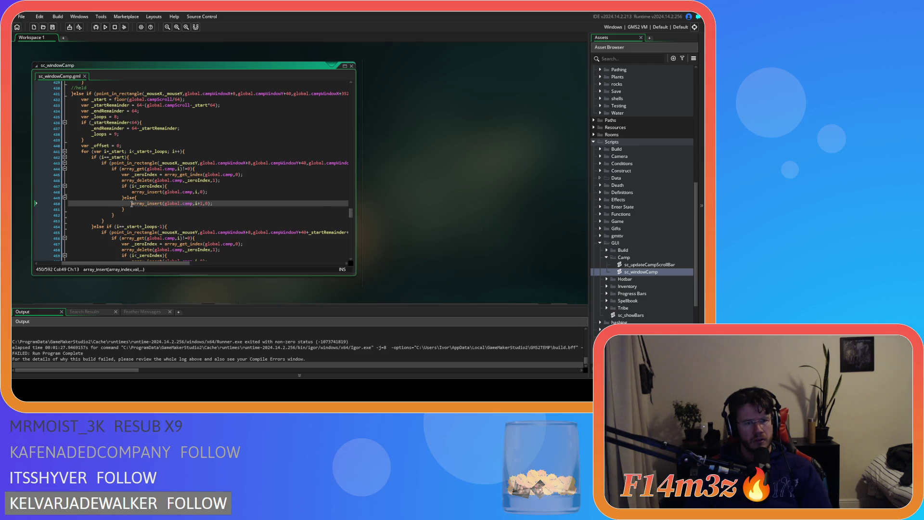
left_click_drag(125, 210, 123, 188)
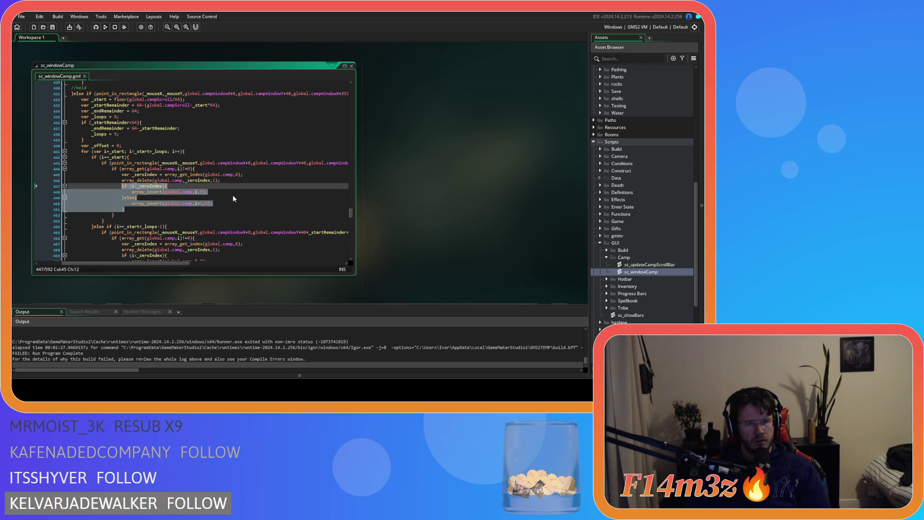
left_click_drag(208, 191, 131, 192)
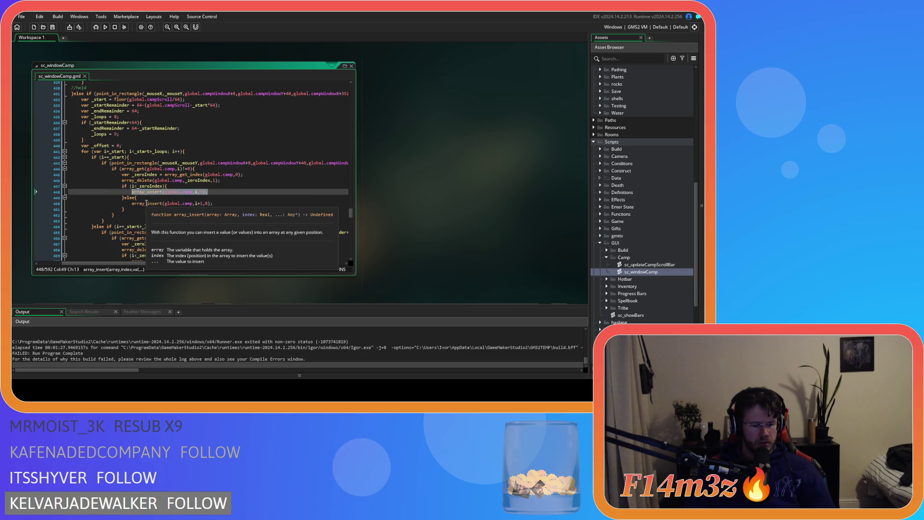
left_click(169, 187)
key("ctrl+k")
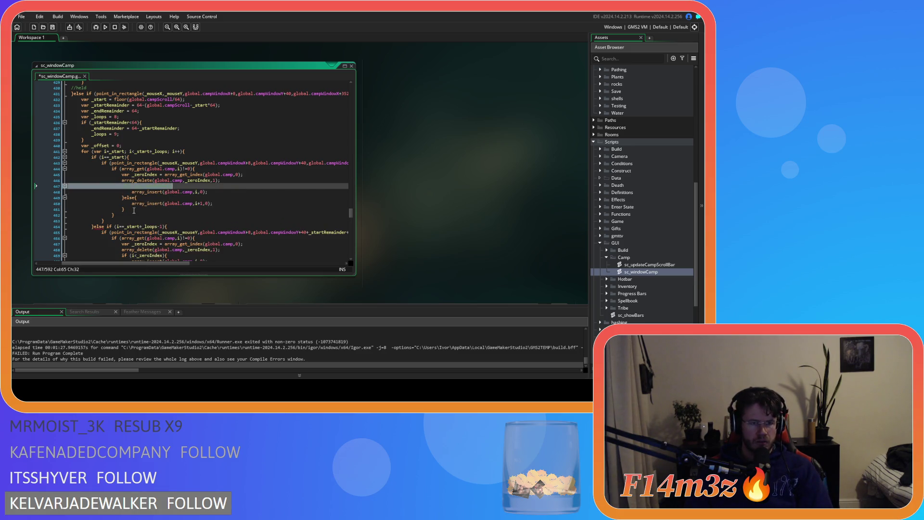
left_click_drag(126, 210, 118, 199)
key("ctrl+k")
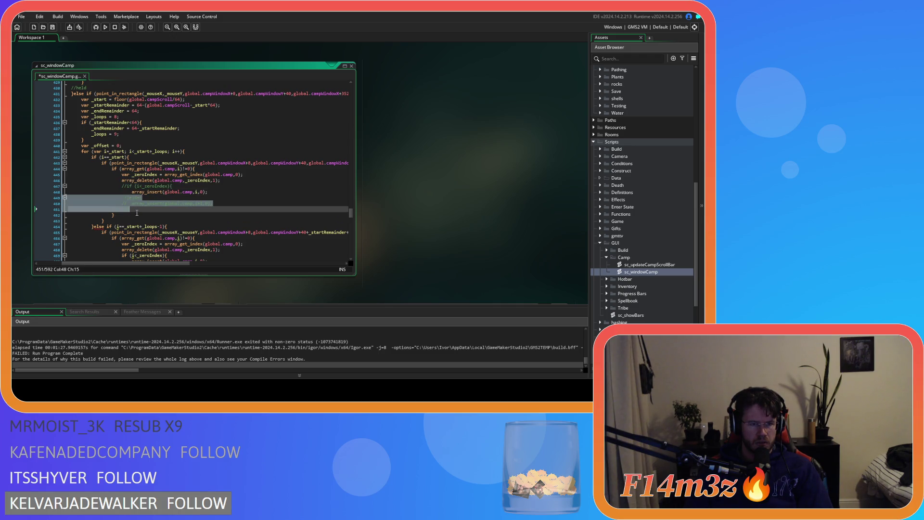
- Comment out the second i<_zeroIndex check and its else branch
scroll(139, 216, "down", 3)
left_click(177, 211)
key("ctrl+k")
left_click_drag(131, 230, 72, 224)
key("ctrl+k")
- Comment out the third i<_zeroIndex check and its else branch
scroll(143, 243, "down", 3)
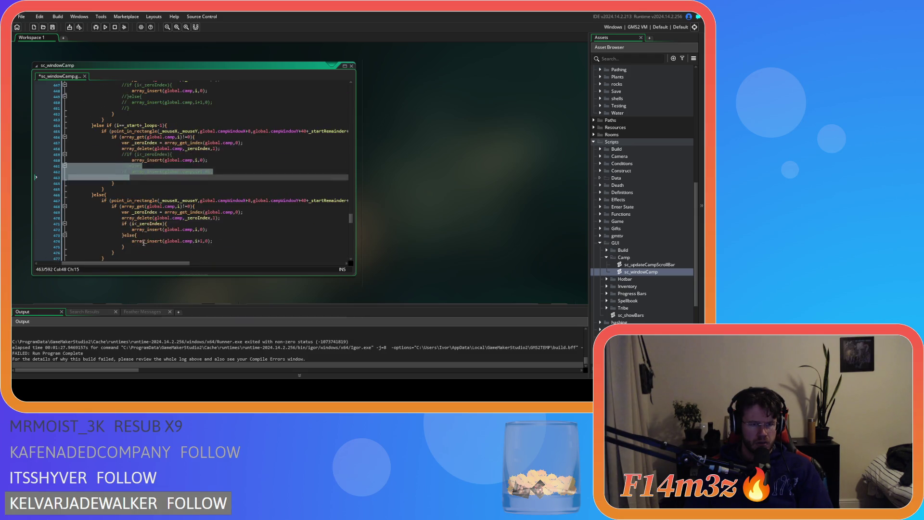
left_click(213, 223)
key("ctrl+k")
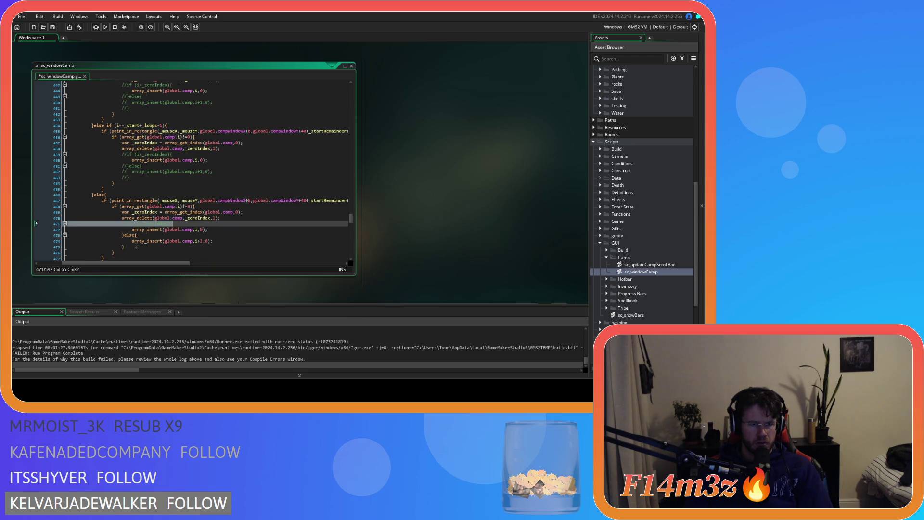
left_click(134, 242)
left_click(127, 246)
left_click_drag(126, 246, 68, 235)
key("ctrl+k")
- Review the edited sc_windowCamp code, then save and run the game with F5
scroll(193, 227, "down", 3)
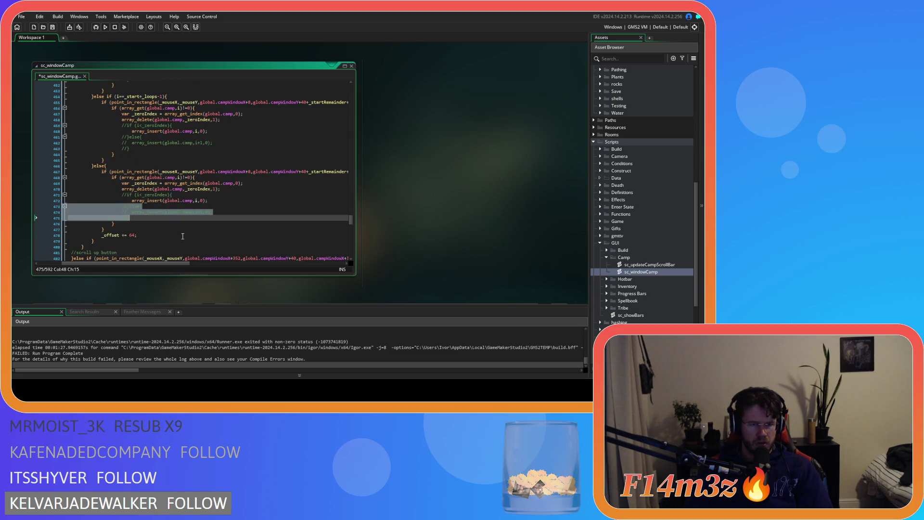
scroll(192, 227, "up", 9)
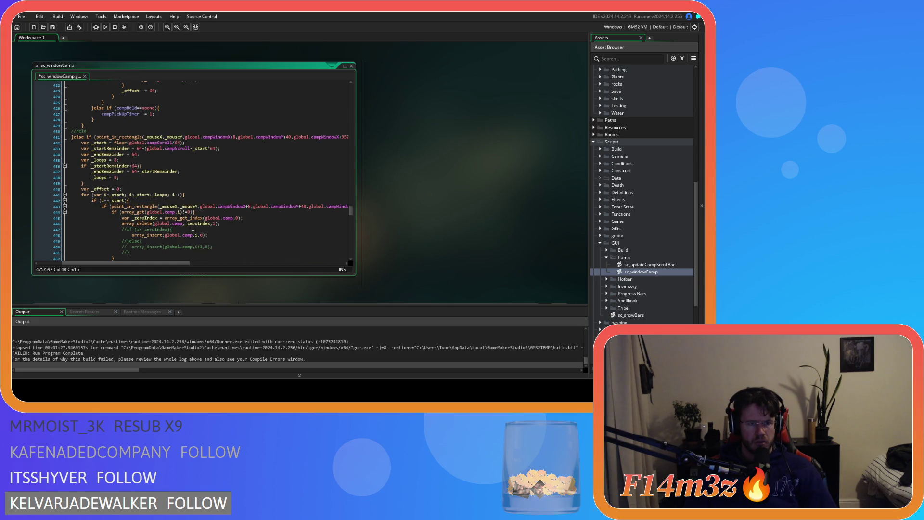
scroll(193, 227, "up", 1)
scroll(193, 227, "up", 4)
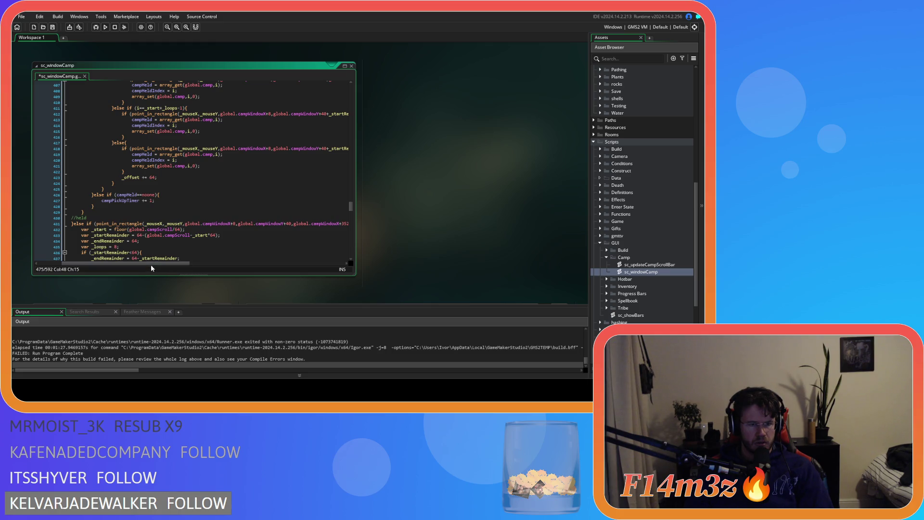
scroll(154, 251, "down", 19)
scroll(164, 238, "down", 8)
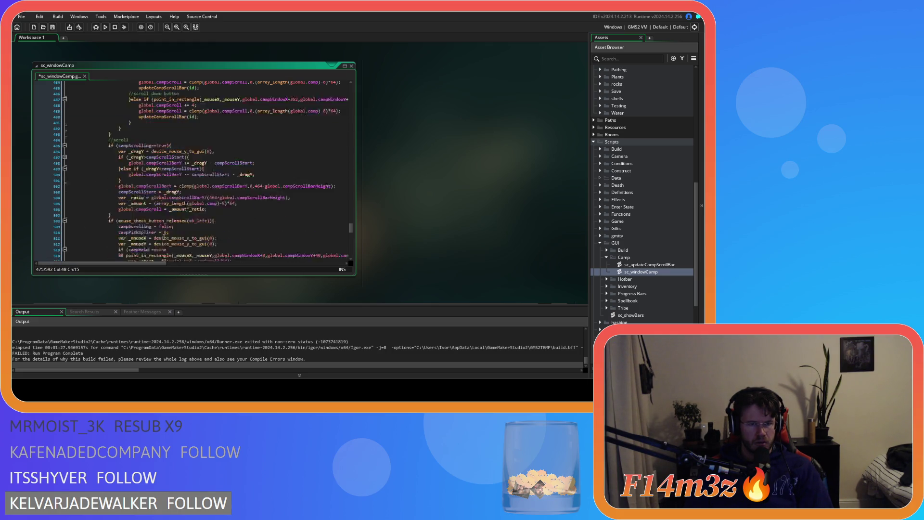
scroll(164, 237, "up", 16)
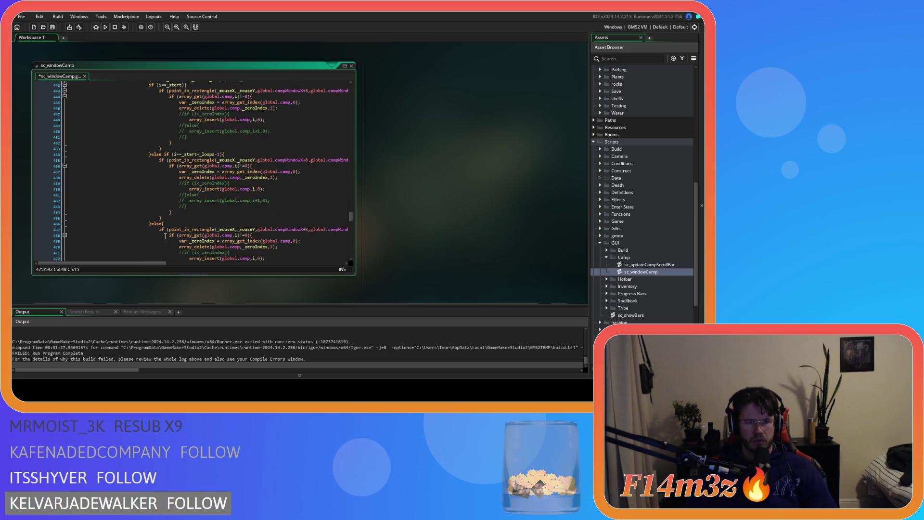
key("F5")
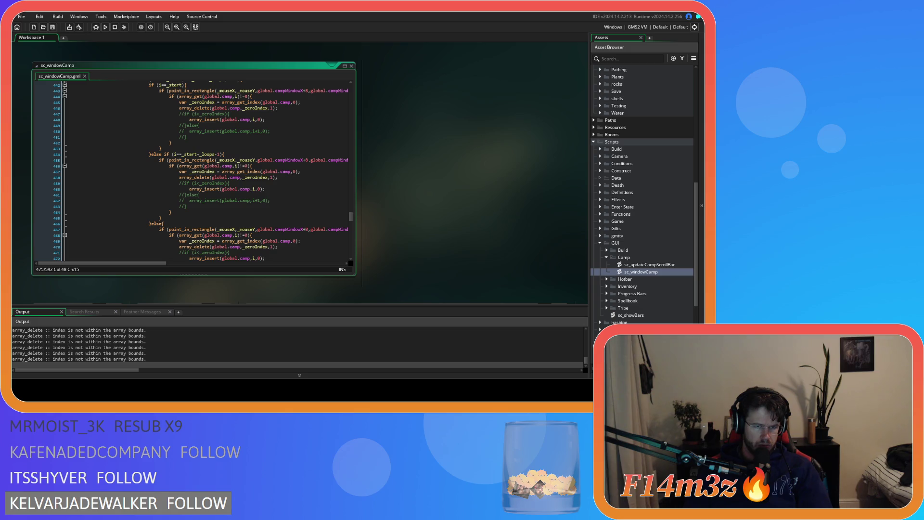
- In the running game, drag a Tent entry down the Camp list and drop it, crashing the game
key("alt+Tab")
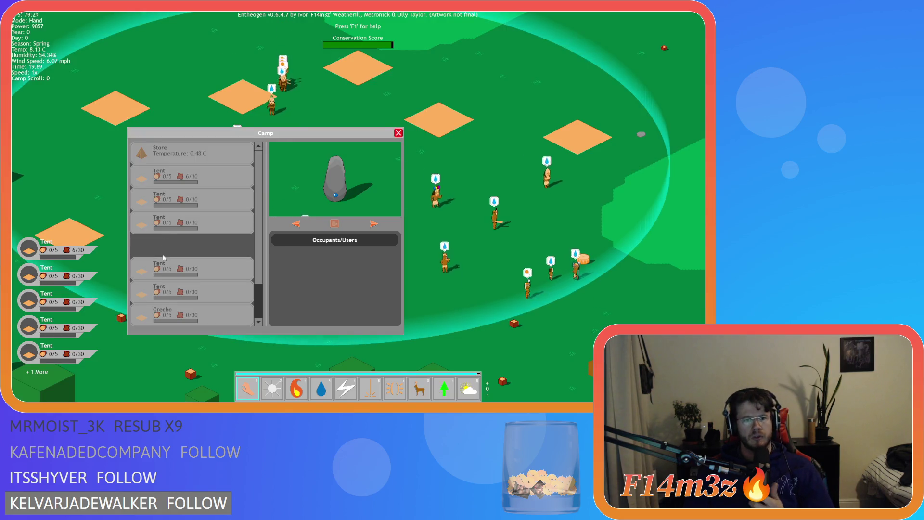
mouse_move(164, 258)
left_mouse_down()
mouse_move(160, 239)
mouse_move(169, 321)
mouse_move(186, 274)
mouse_move(198, 313)
mouse_move(188, 159)
mouse_move(189, 269)
mouse_move(198, 166)
mouse_move(213, 169)
left_mouse_up()
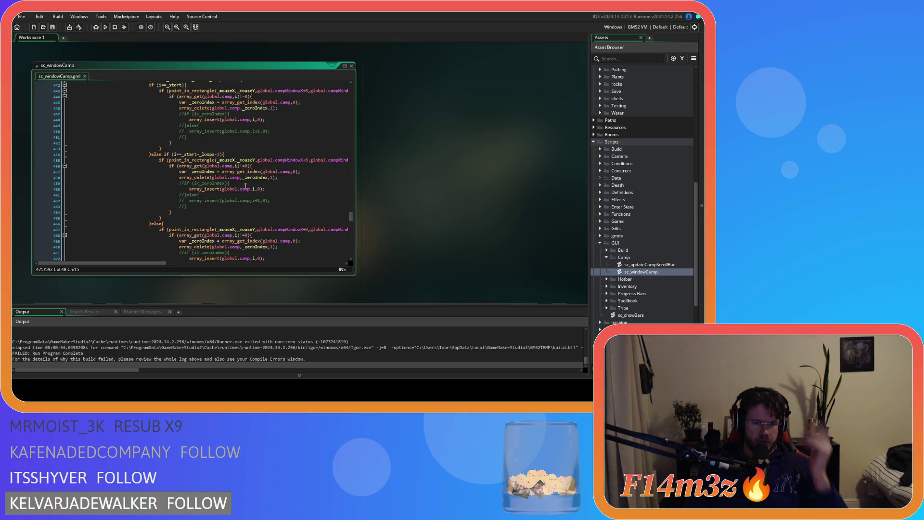
left_click(247, 184)
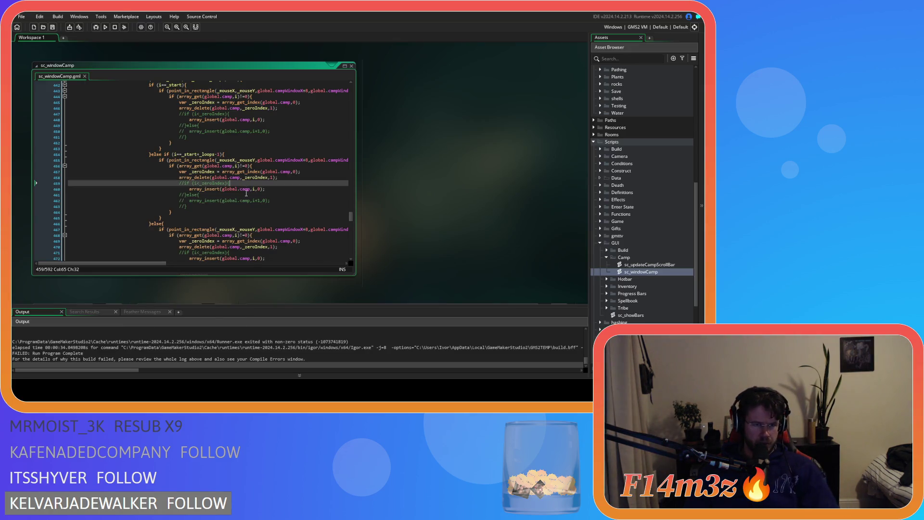
scroll(236, 192, "down", 20)
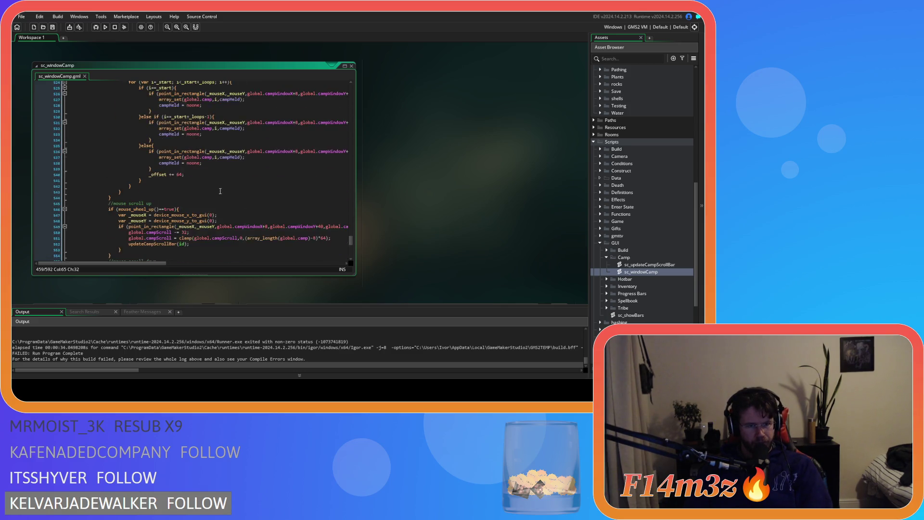
scroll(212, 183, "up", 3)
scroll(184, 180, "up", 3)
left_click_drag(188, 215, 222, 215)
scroll(251, 235, "up", 7)
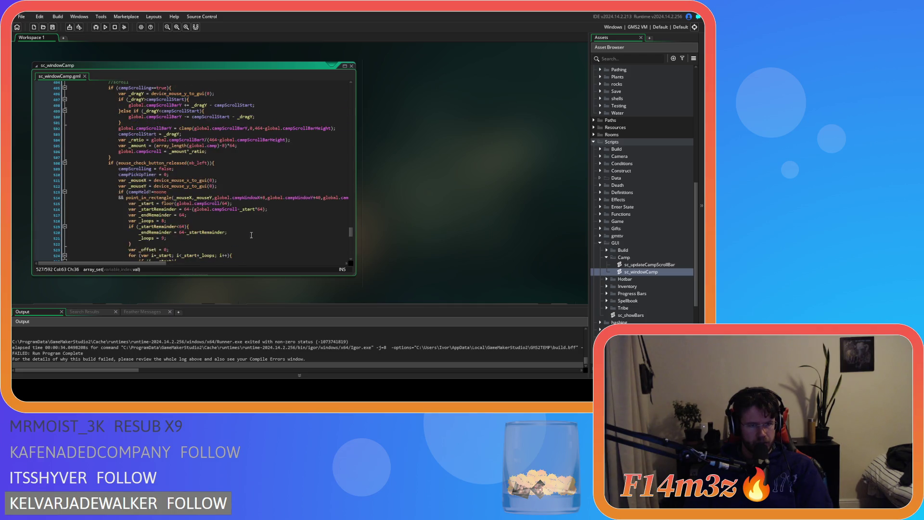
scroll(251, 235, "down", 6)
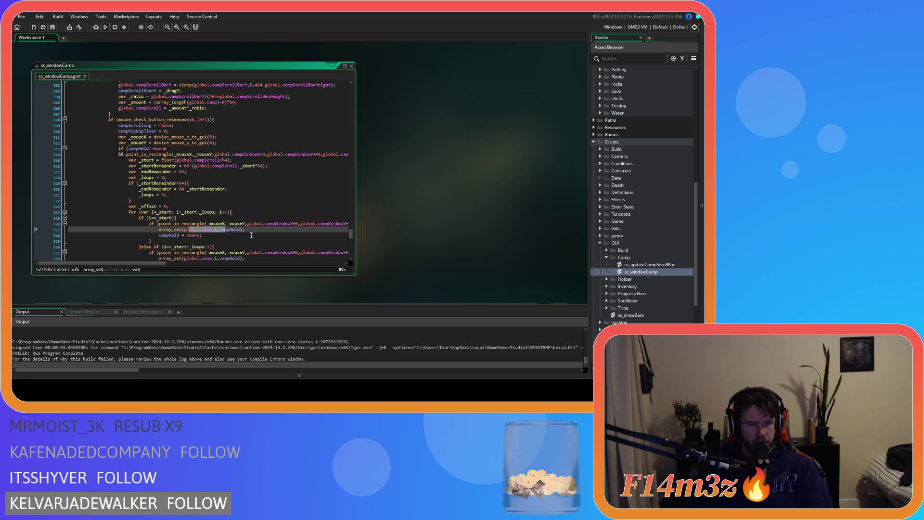
left_click(236, 236)
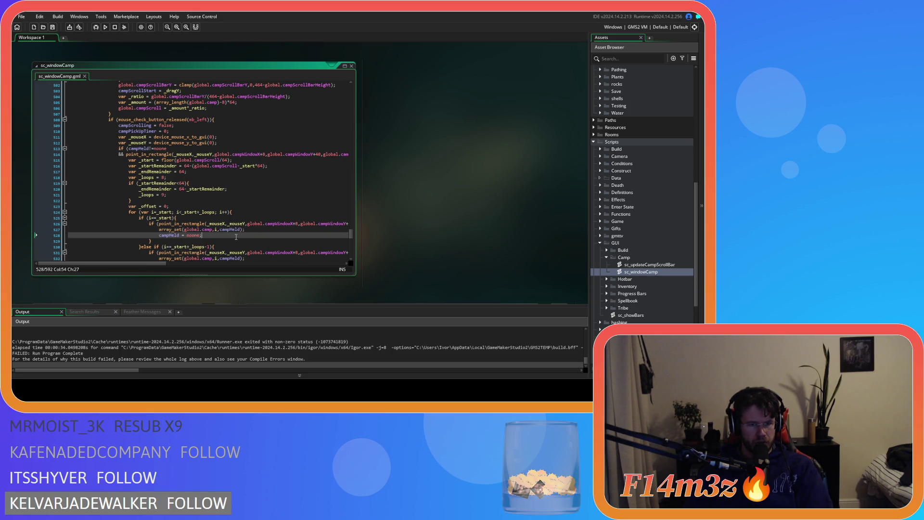
left_click(220, 230)
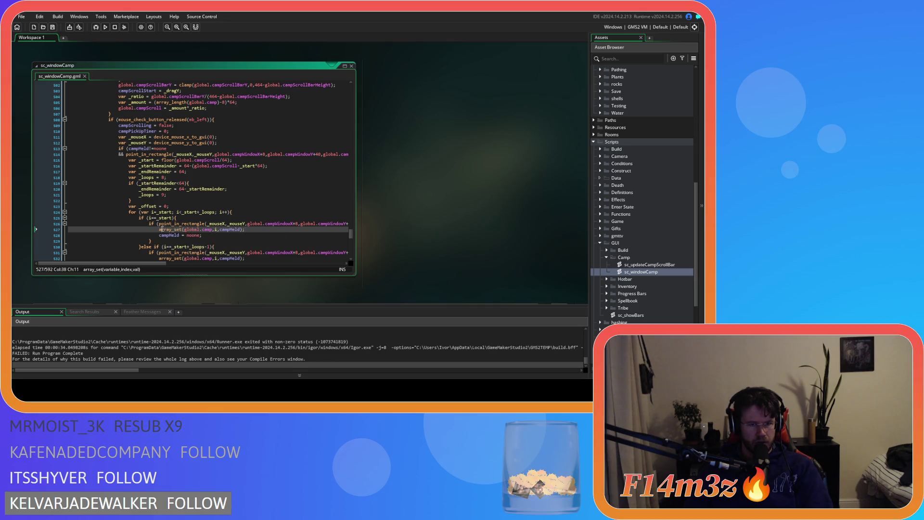
left_click(242, 234)
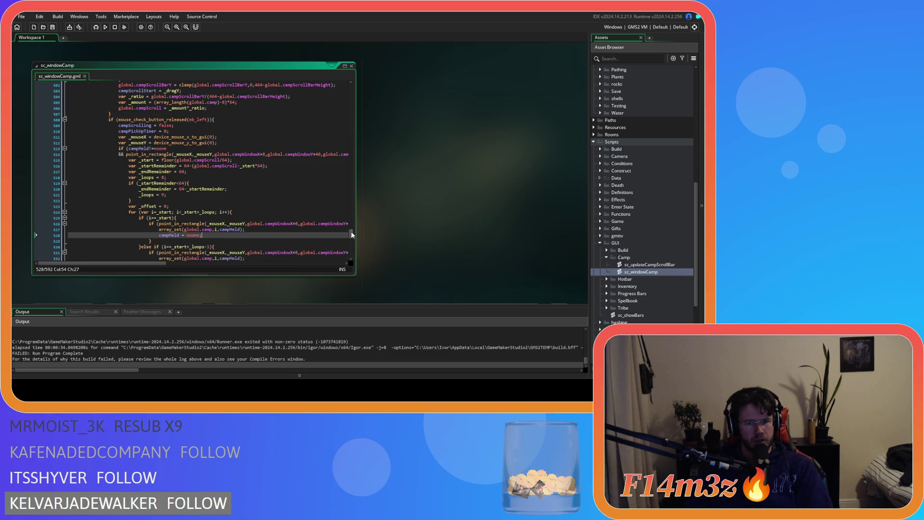
scroll(351, 233, "up", 2)
scroll(169, 346, "up", 3)
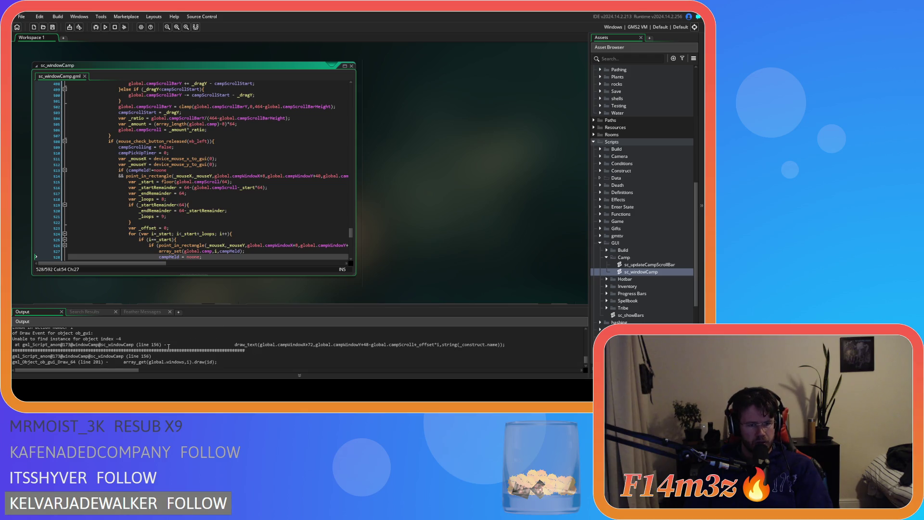
- Read the invalid-object crash error in Output and scroll sc_windowCamp up to the line 156 draw_text call
left_click_drag(122, 339, 88, 339)
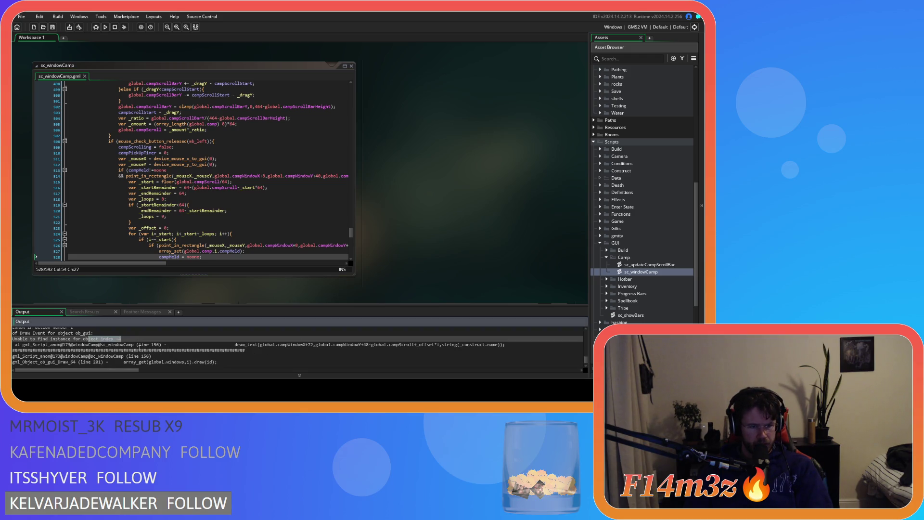
left_click(161, 341)
left_click(169, 345)
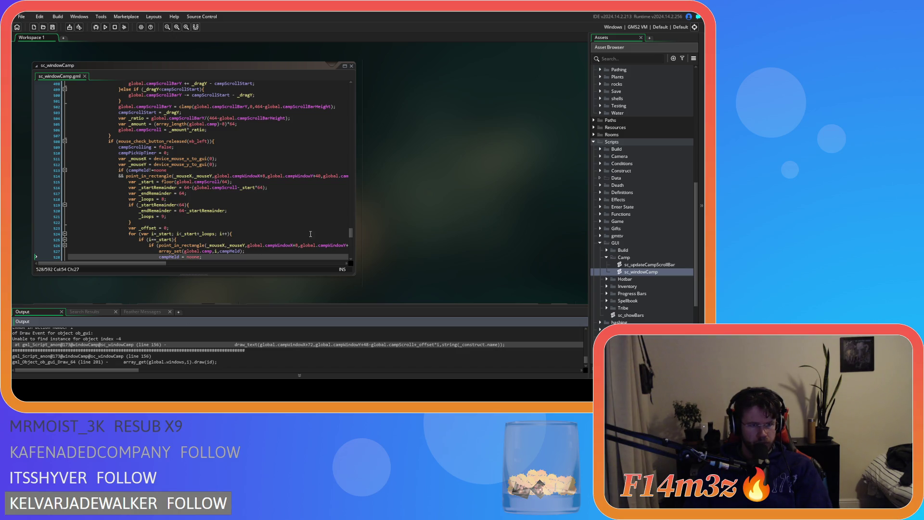
left_click_drag(351, 231, 334, 125)
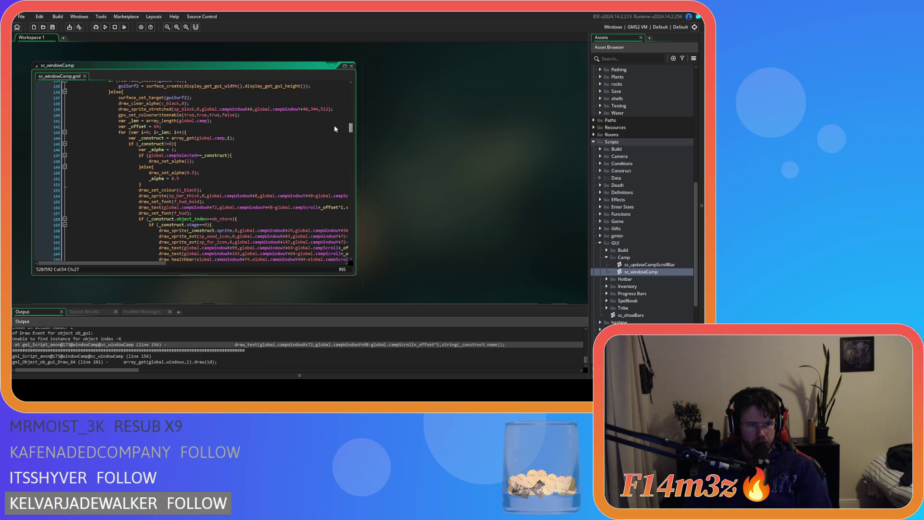
left_click(234, 201)
left_click(234, 211)
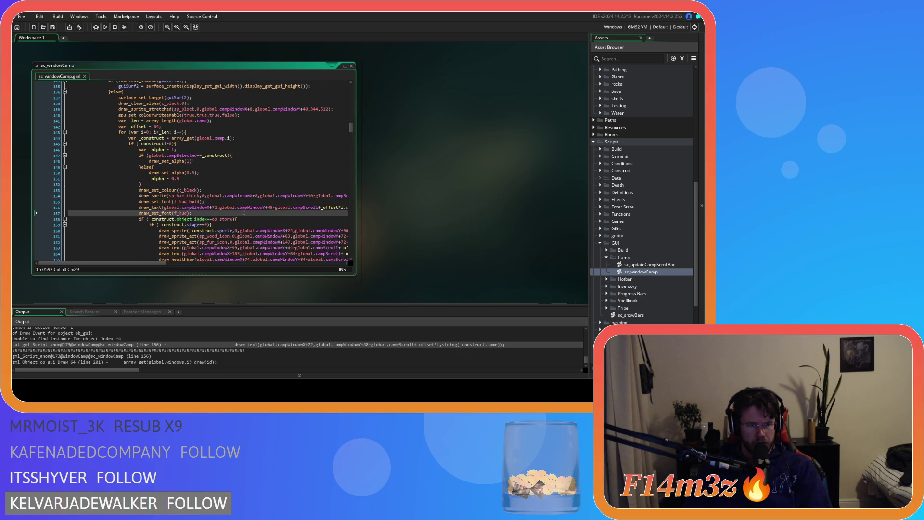
left_click(240, 207)
scroll(241, 190, "up", 1)
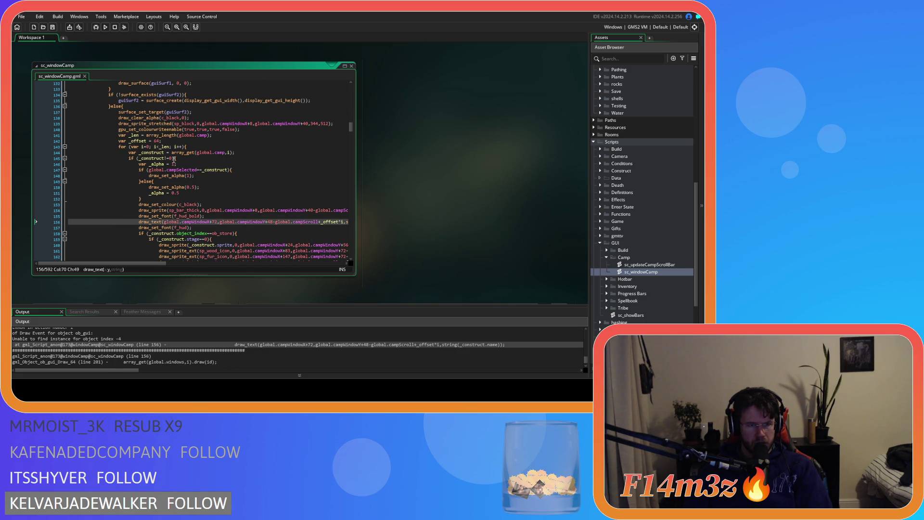
left_click(175, 158)
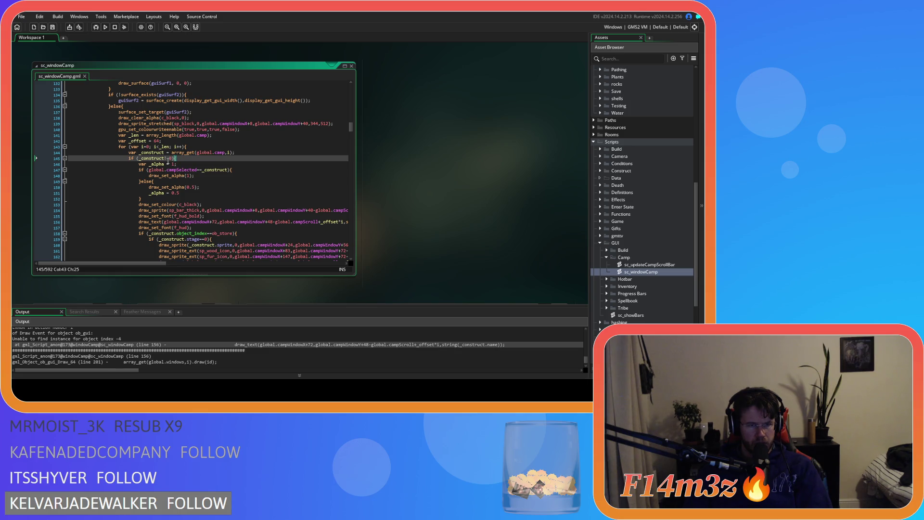
left_click_drag(165, 159, 176, 158)
left_click(180, 211)
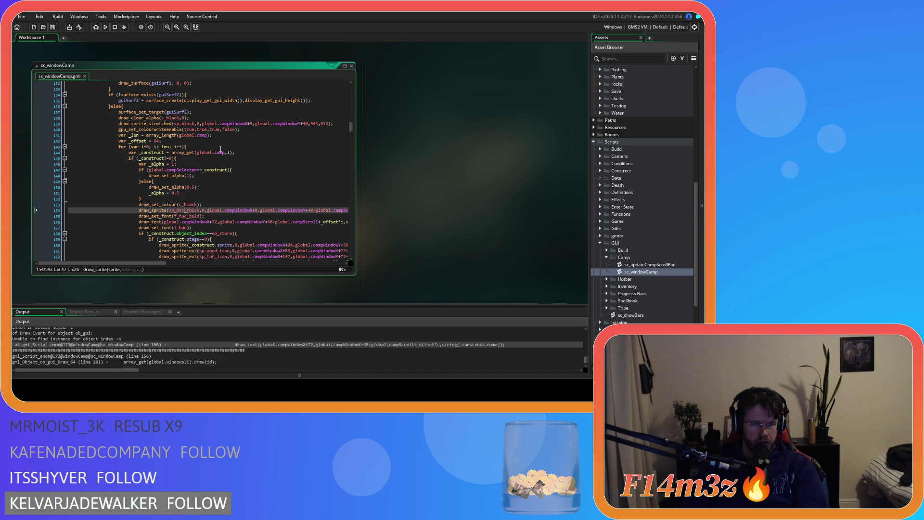
left_click(160, 153)
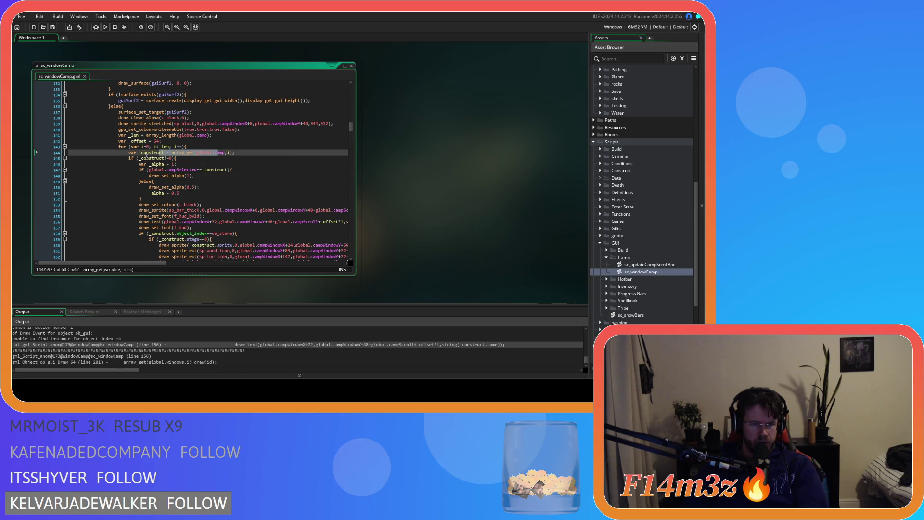
left_click(241, 152)
left_click_drag(166, 152, 235, 152)
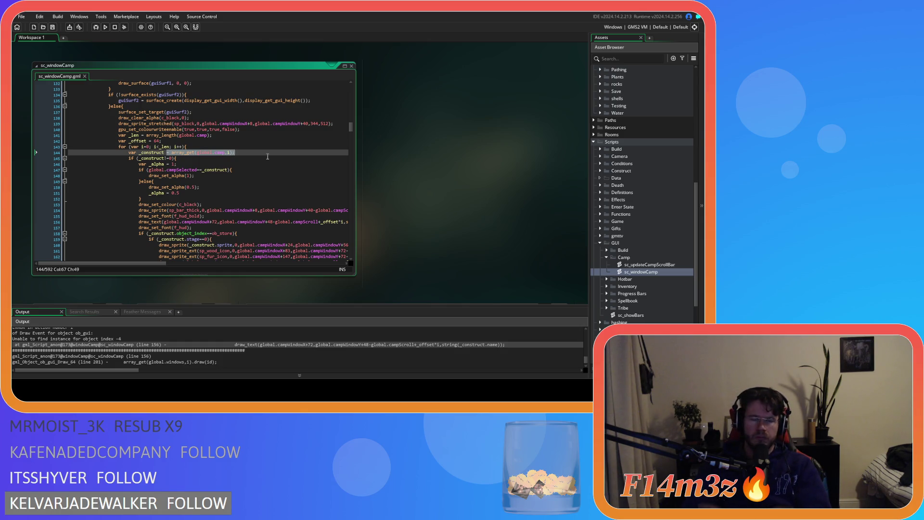
left_click_drag(351, 127, 347, 238)
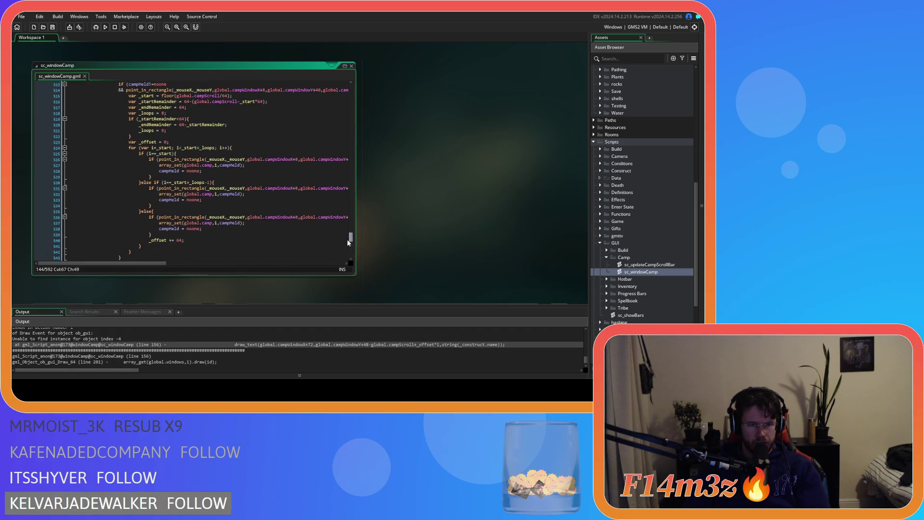
left_click(243, 177)
scroll(243, 177, "up", 3)
scroll(260, 177, "down", 3)
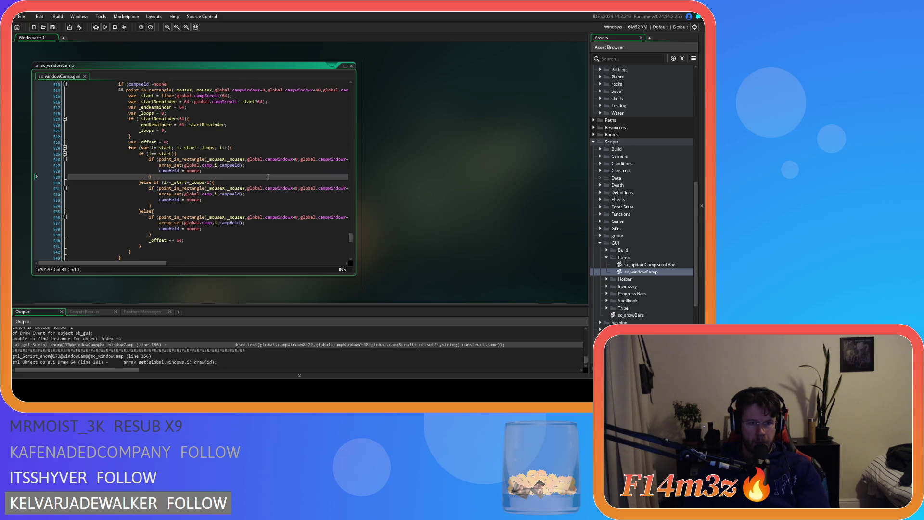
scroll(268, 177, "up", 1)
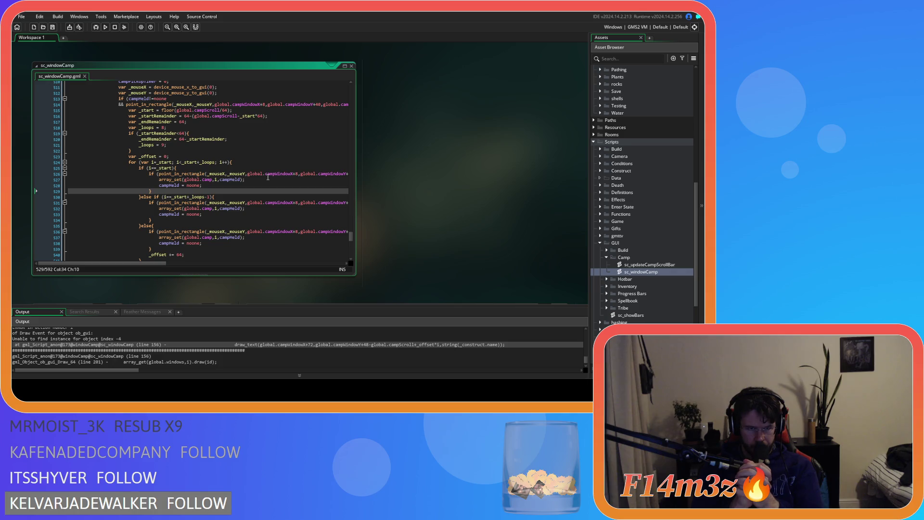
key("Down")
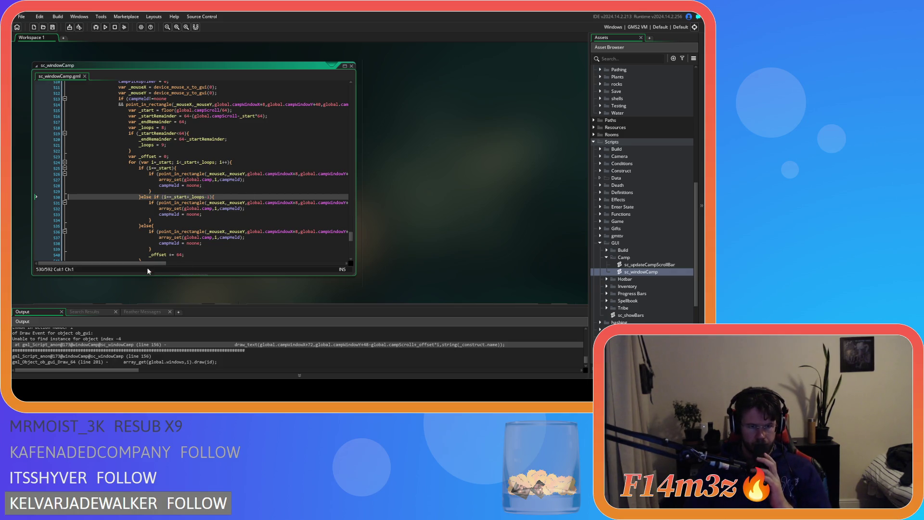
left_click_drag(146, 266, 252, 270)
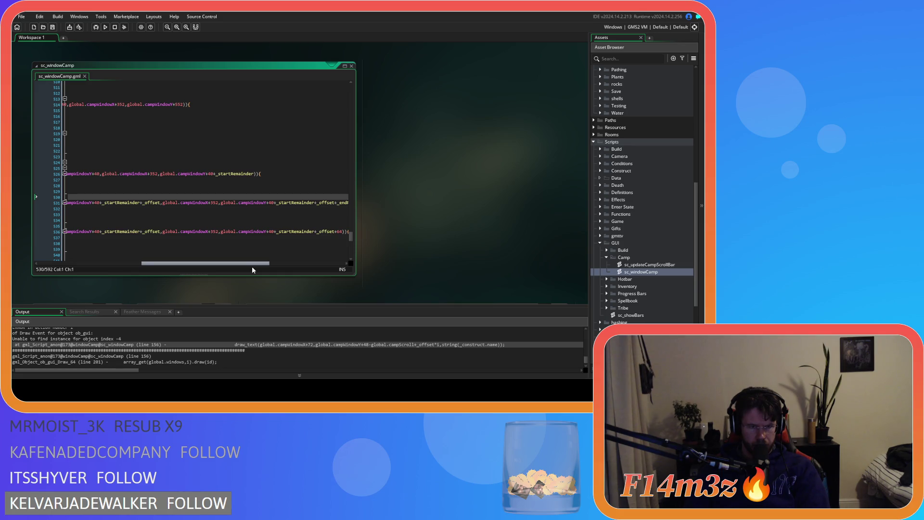
left_click_drag(253, 268, 149, 252)
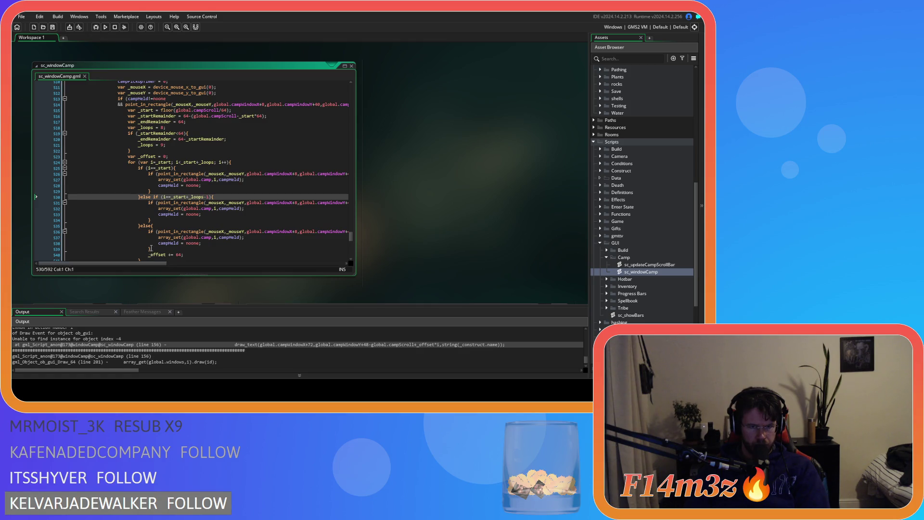
left_click_drag(351, 235, 340, 171)
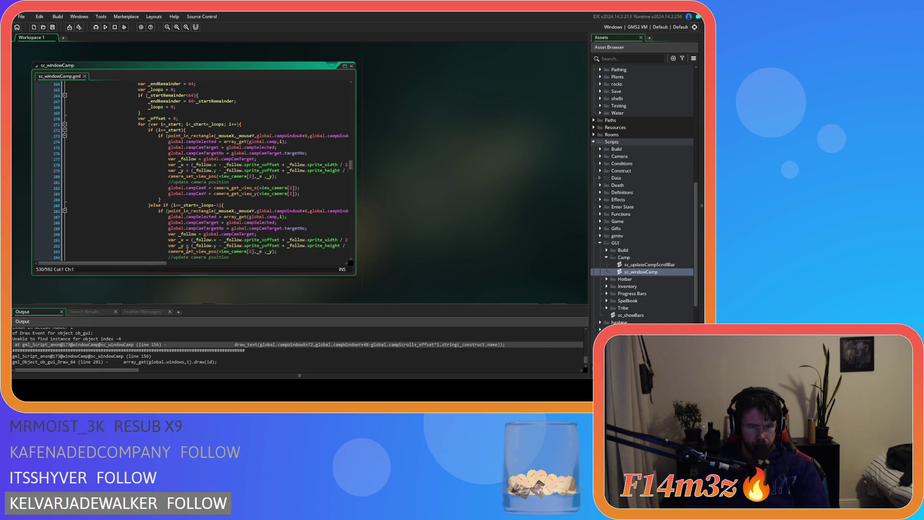
left_click_drag(144, 263, 253, 272)
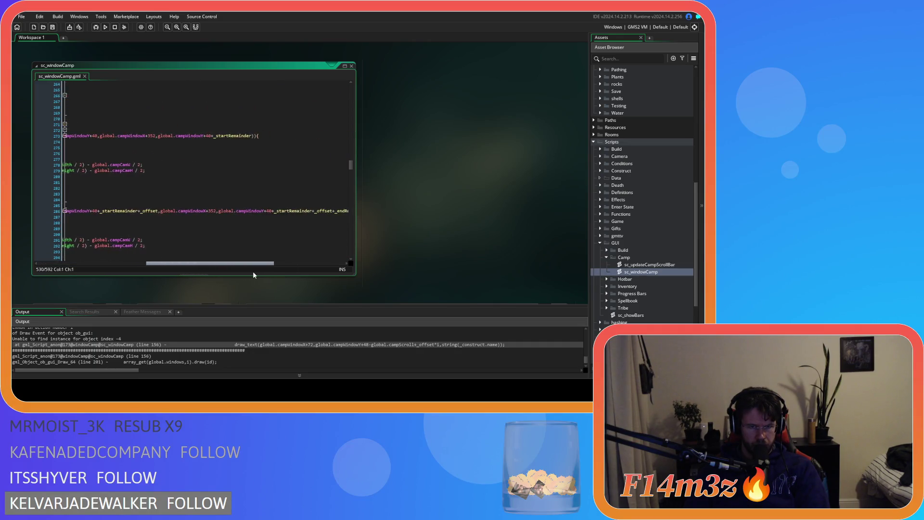
key("Left")
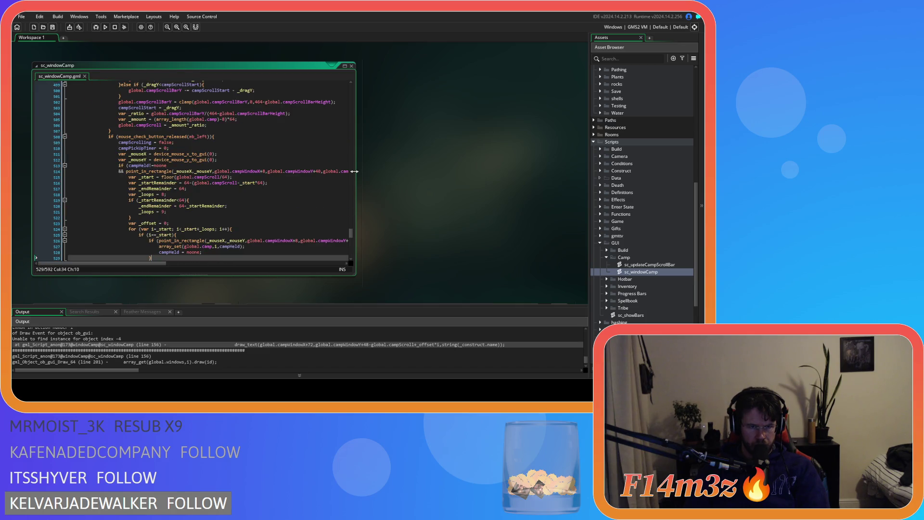
scroll(275, 198, "down", 3)
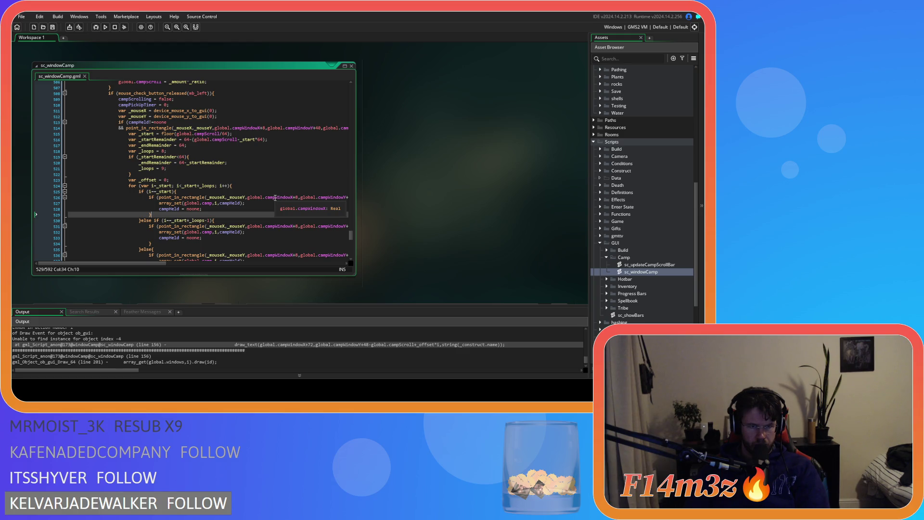
scroll(275, 196, "down", 3)
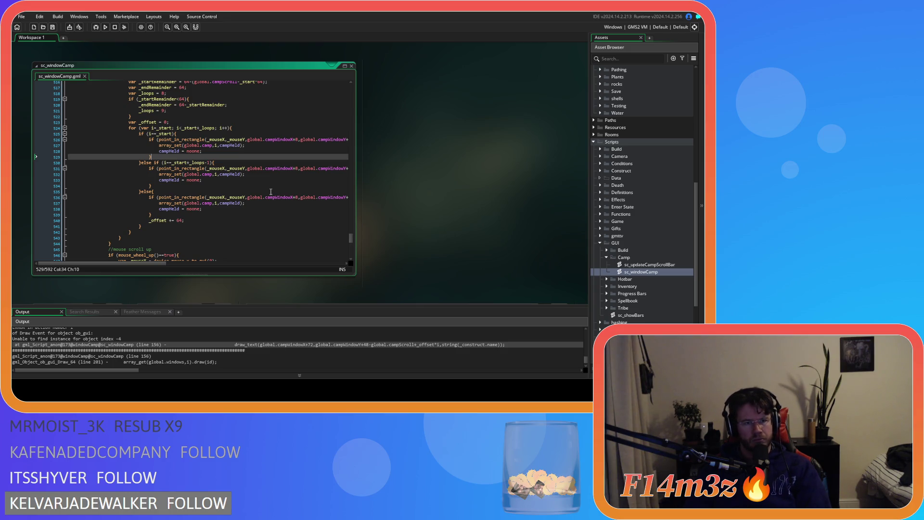
scroll(271, 192, "up", 3)
scroll(240, 180, "up", 1)
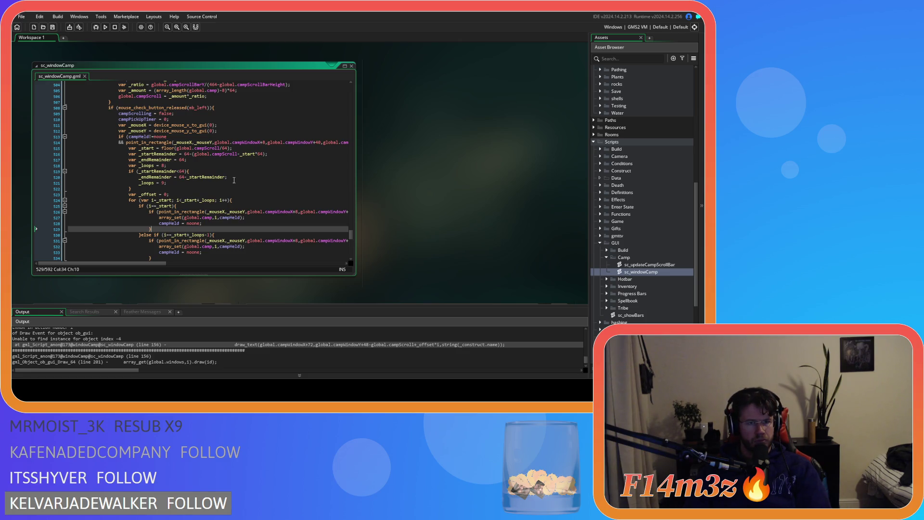
scroll(234, 180, "down", 2)
key("F5")
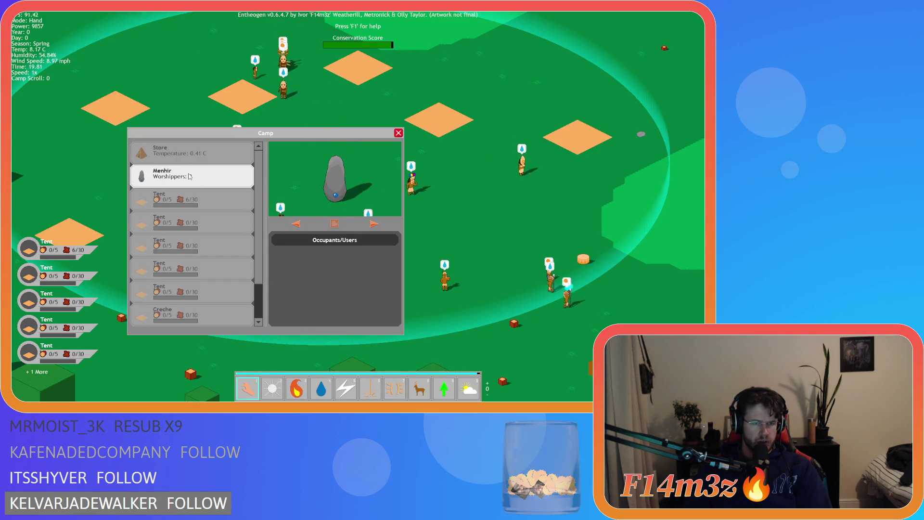
- Reorder the Camp list so Menhir sits above Store, then close the Camp window and quit the game
mouse_move(188, 172)
left_mouse_down()
mouse_move(191, 152)
mouse_move(189, 180)
left_mouse_up()
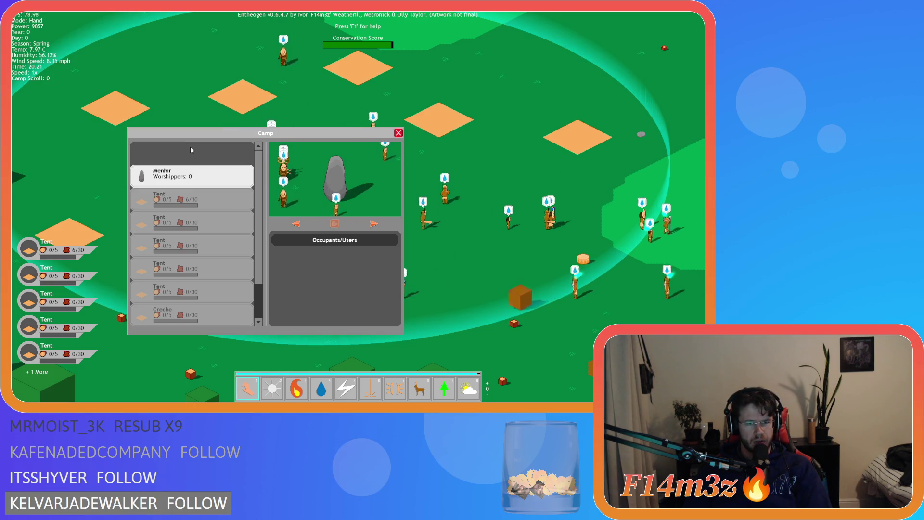
left_click_drag(190, 147, 183, 176)
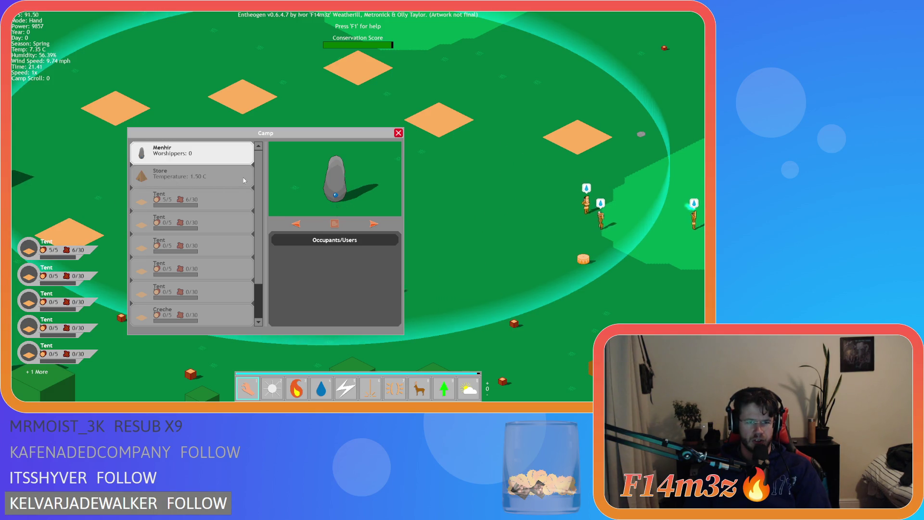
left_click(196, 158)
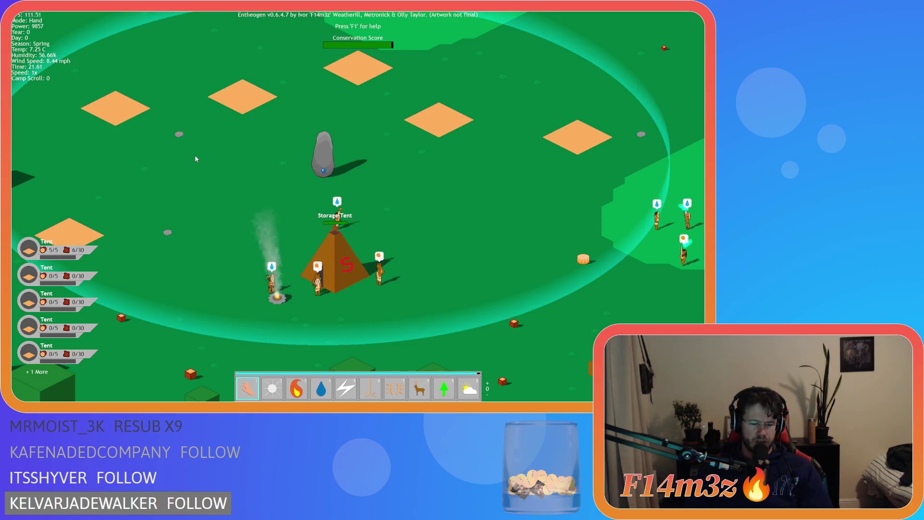
key("Escape")
key("Return")
key("Escape")
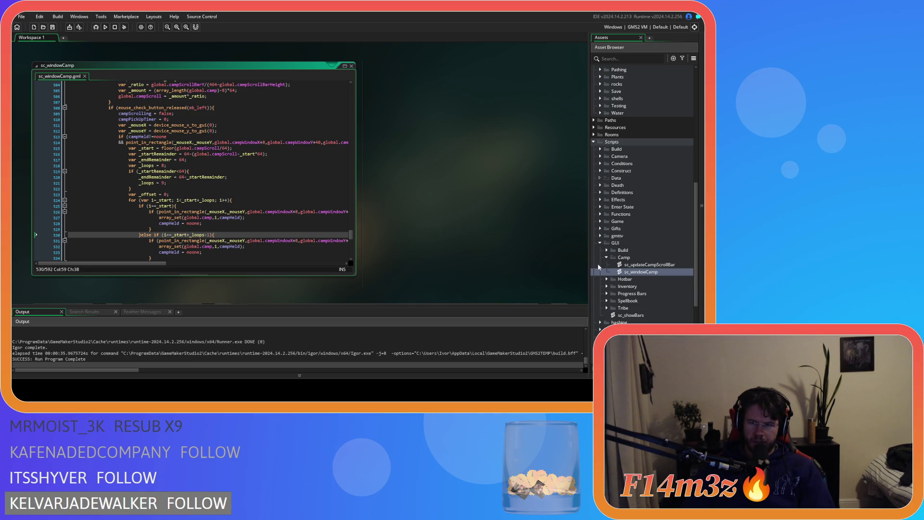
- Expand Scripts > GUI > Hotbar, open sc_hotbar, check the grabTimer>10 threshold on line 14, and close it
left_click(605, 283)
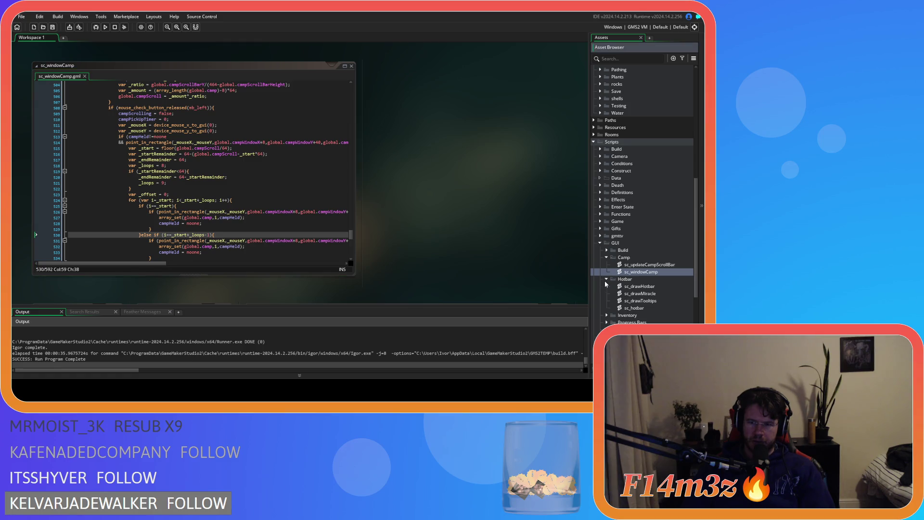
double_click(648, 308)
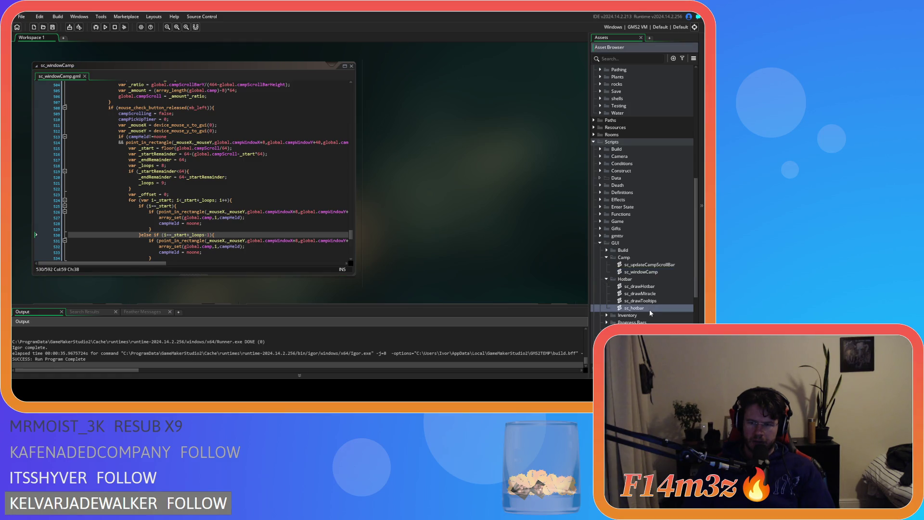
left_click_drag(353, 118, 353, 139)
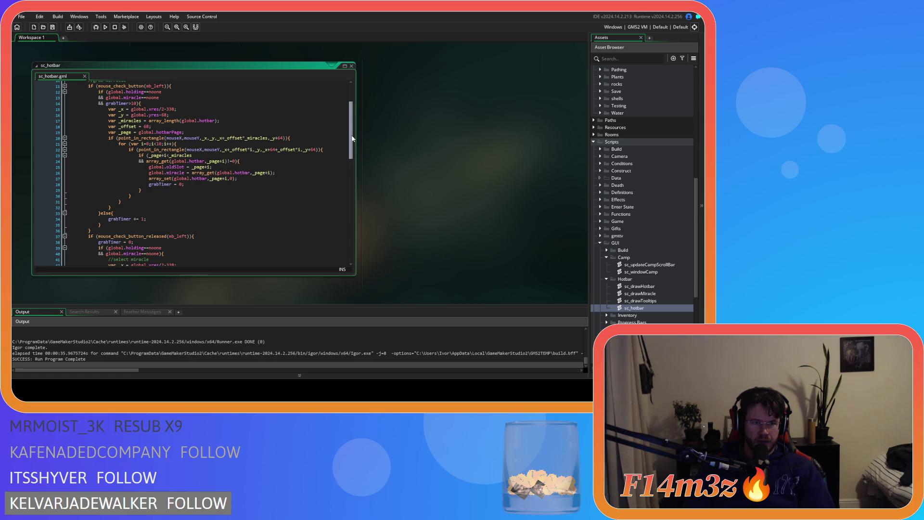
left_click(134, 103)
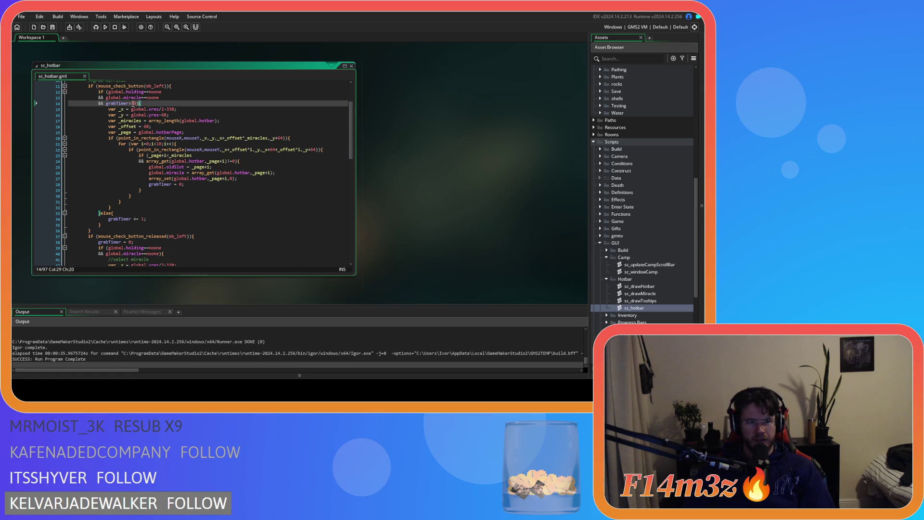
left_click_drag(133, 104, 140, 106)
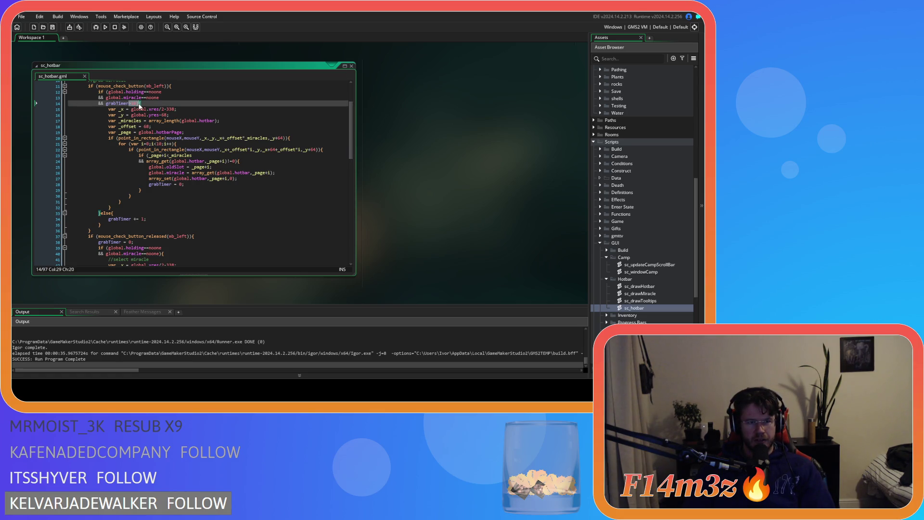
left_click(351, 66)
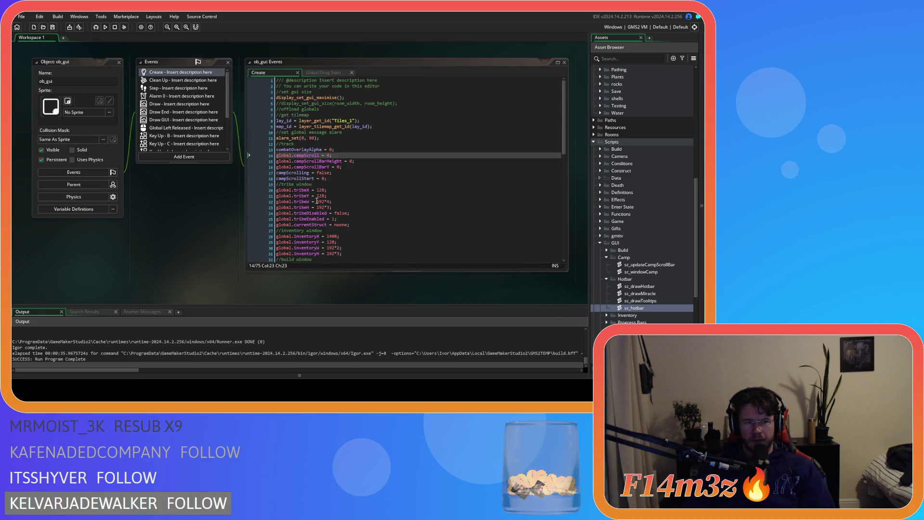
- Scroll back to the sc_windowCamp script's input function
scroll(174, 246, "up", 5)
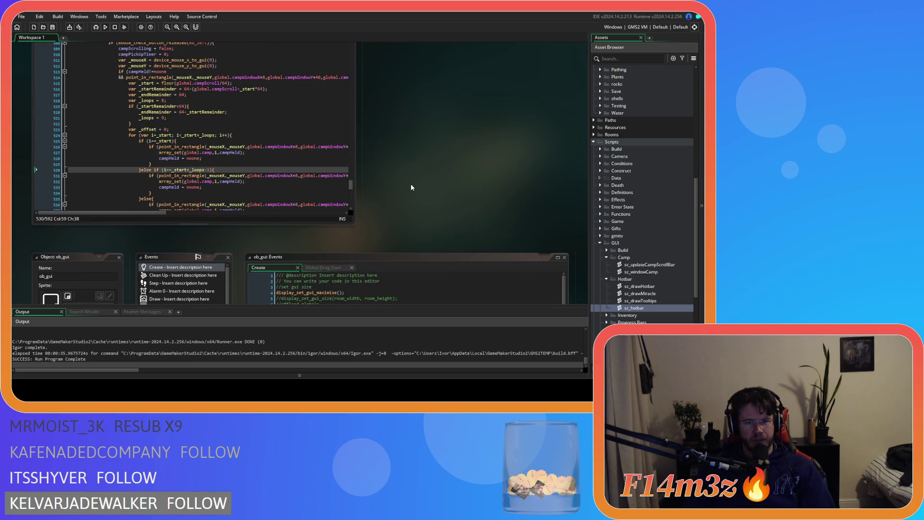
scroll(385, 216, "up", 1)
mouse_move(353, 230)
left_mouse_down()
mouse_move(344, 135)
mouse_move(329, 161)
mouse_move(327, 152)
left_mouse_up()
- Lower the campPickUpTimer threshold on line 393 from 25 to 10 and save sc_windowCamp
scroll(328, 150, "down", 1)
scroll(328, 149, "up", 3)
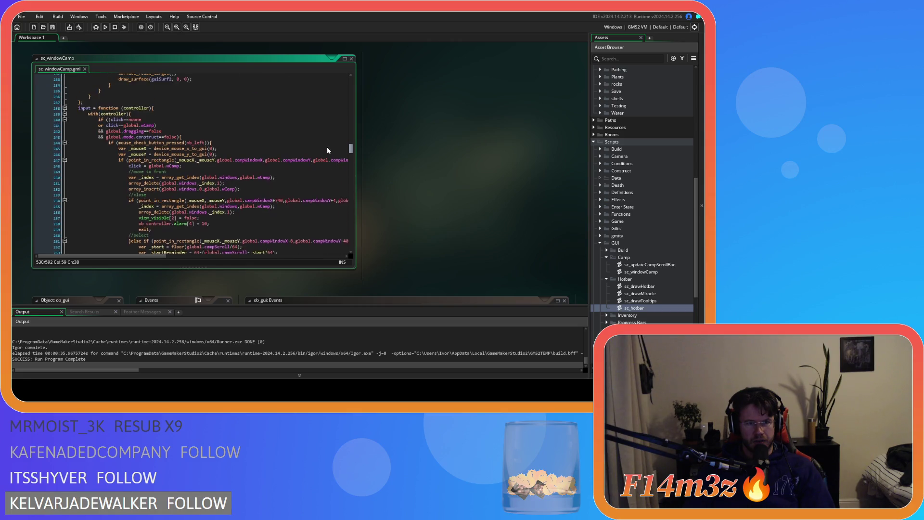
scroll(326, 152, "down", 8)
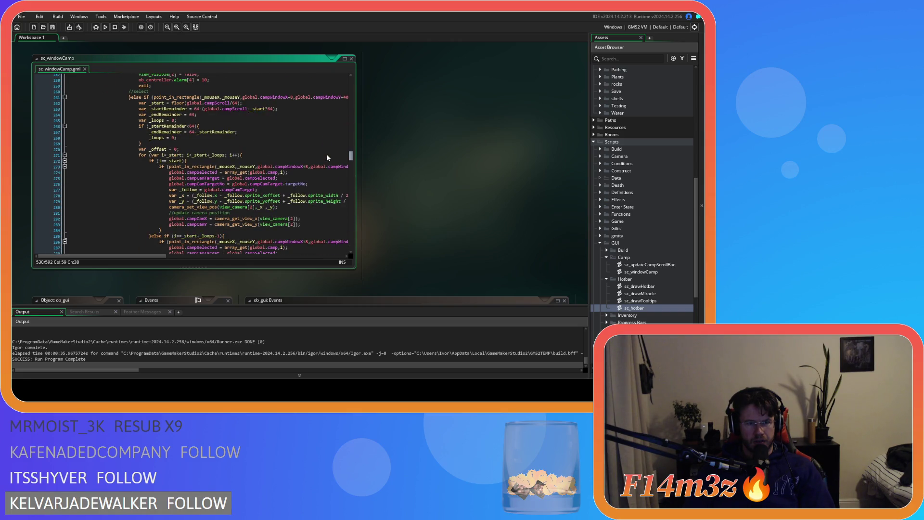
scroll(327, 159, "down", 8)
scroll(329, 165, "up", 10)
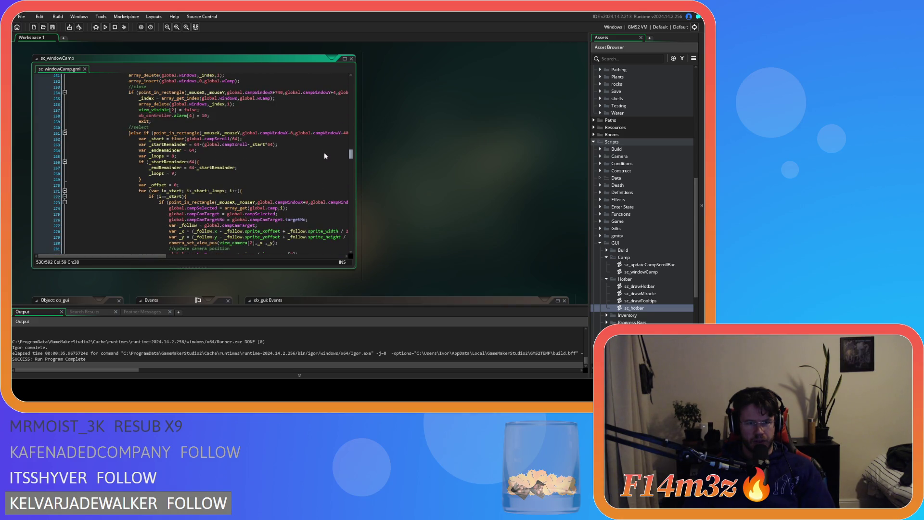
scroll(324, 152, "down", 20)
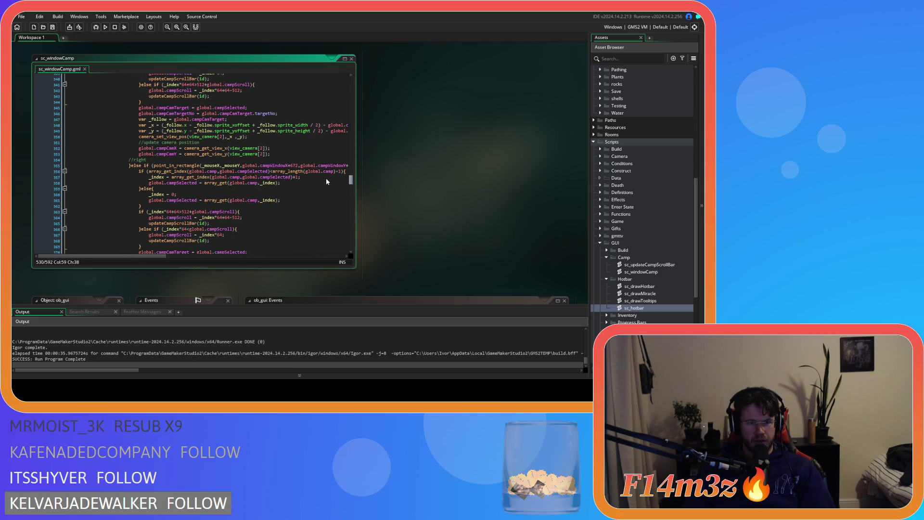
scroll(327, 182, "down", 11)
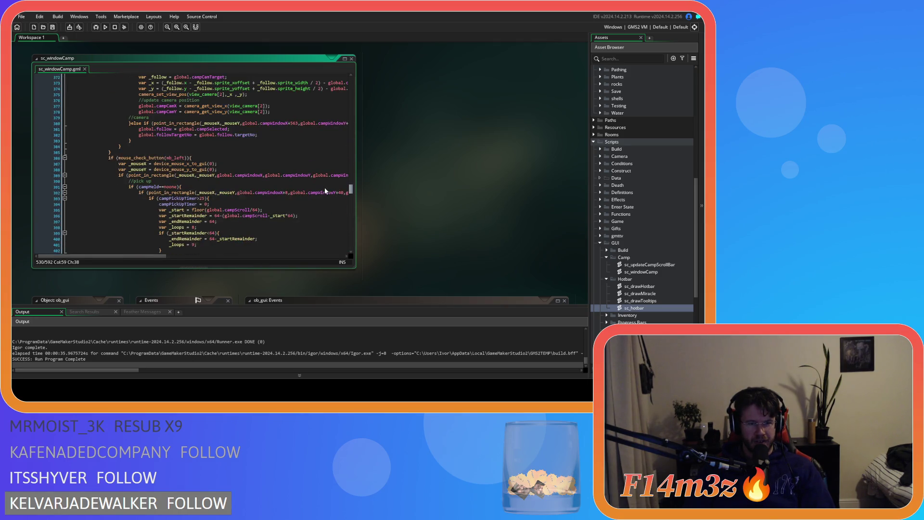
scroll(326, 190, "down", 4)
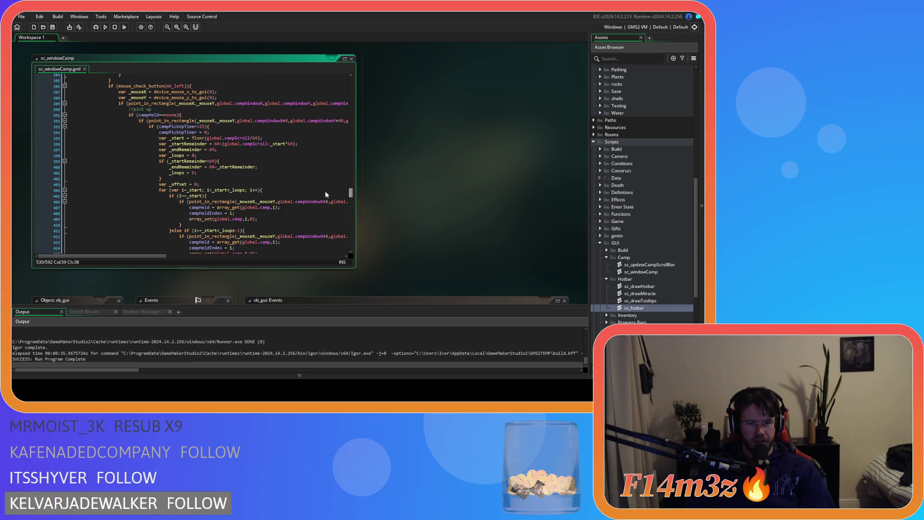
double_click(203, 126)
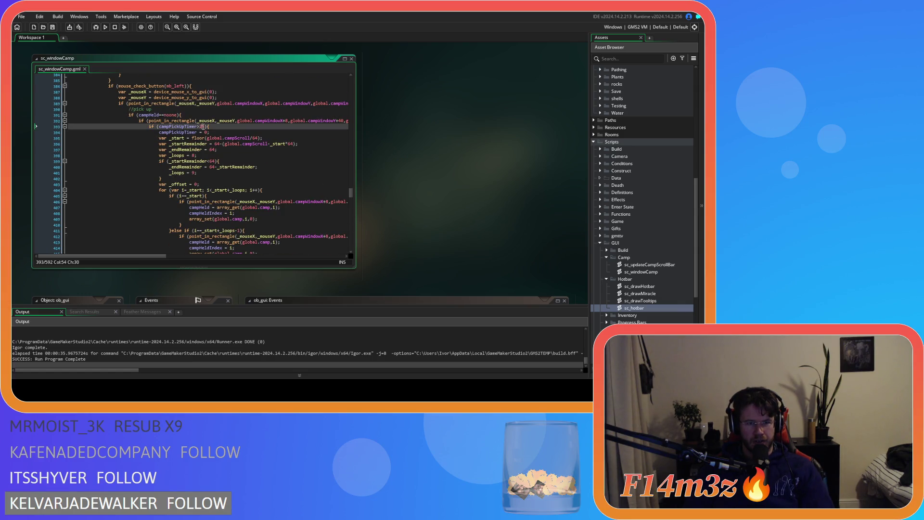
type("10")
left_click(249, 138)
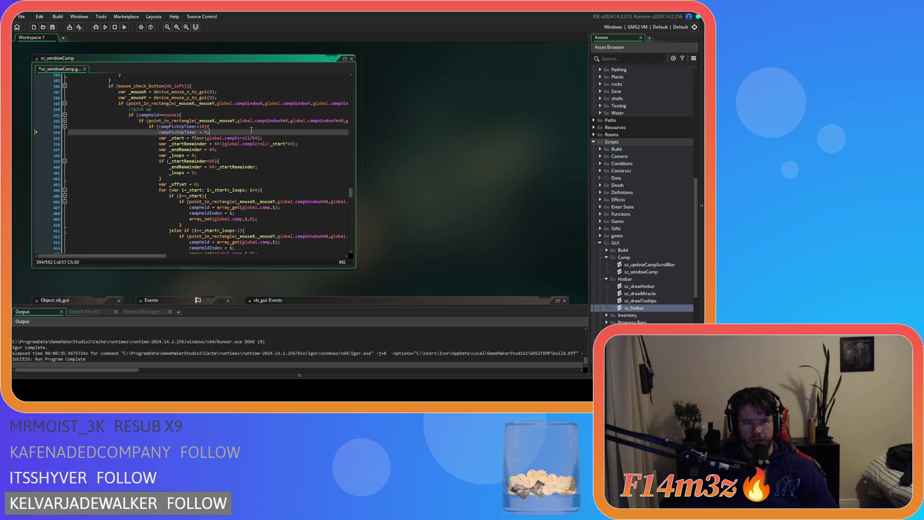
left_click(252, 127)
key("ctrl+s")
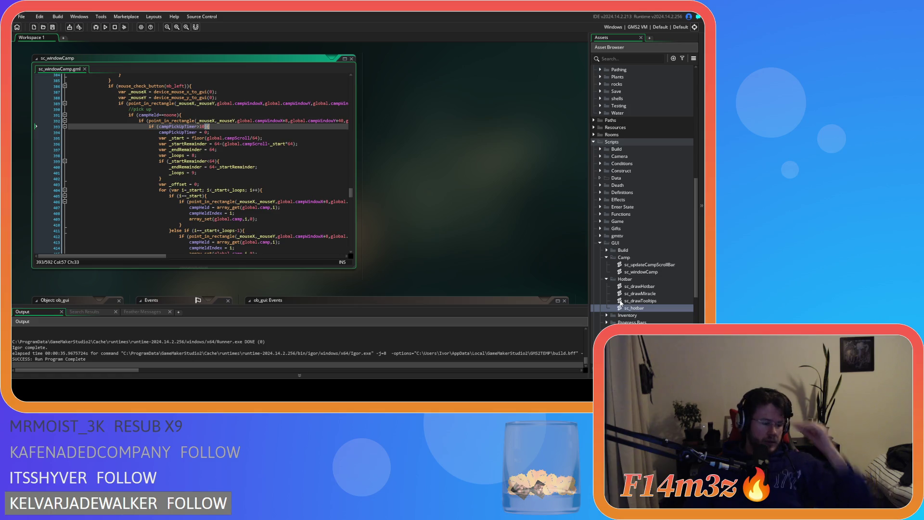
double_click(646, 309)
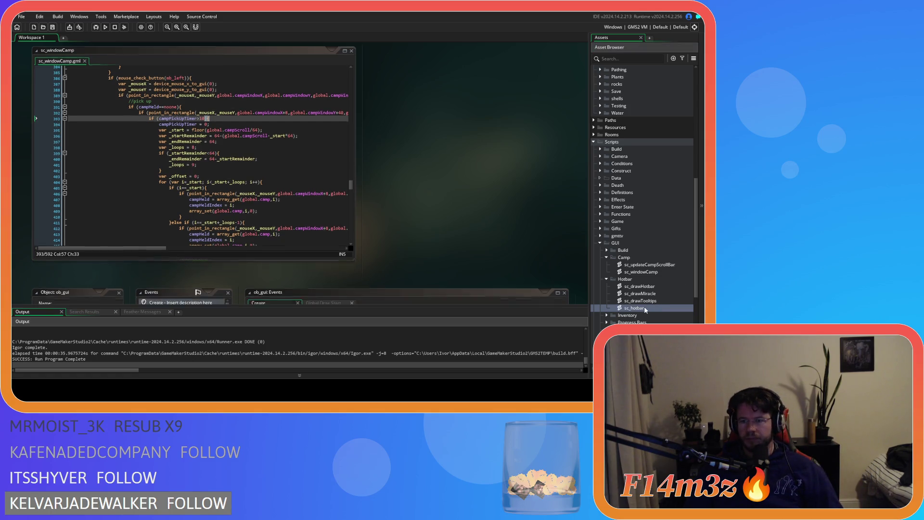
left_click(139, 154)
left_click_drag(137, 159, 160, 153)
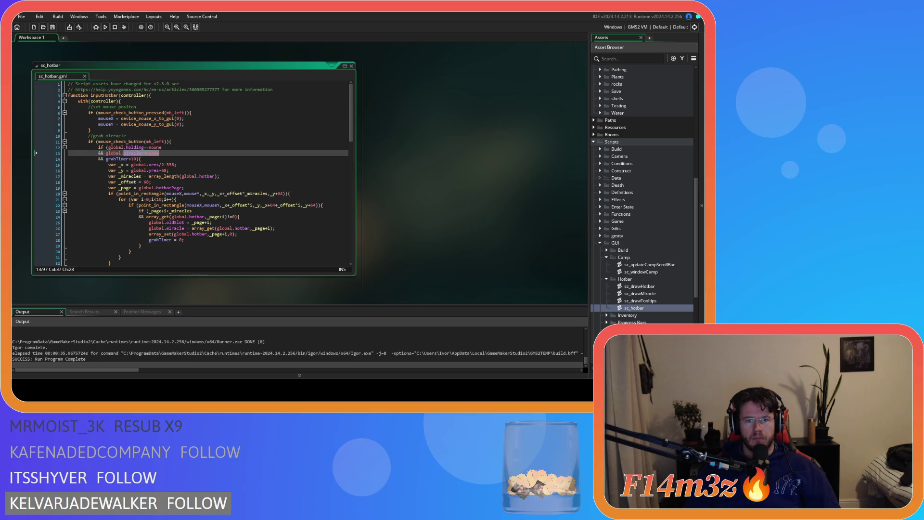
left_click(236, 182)
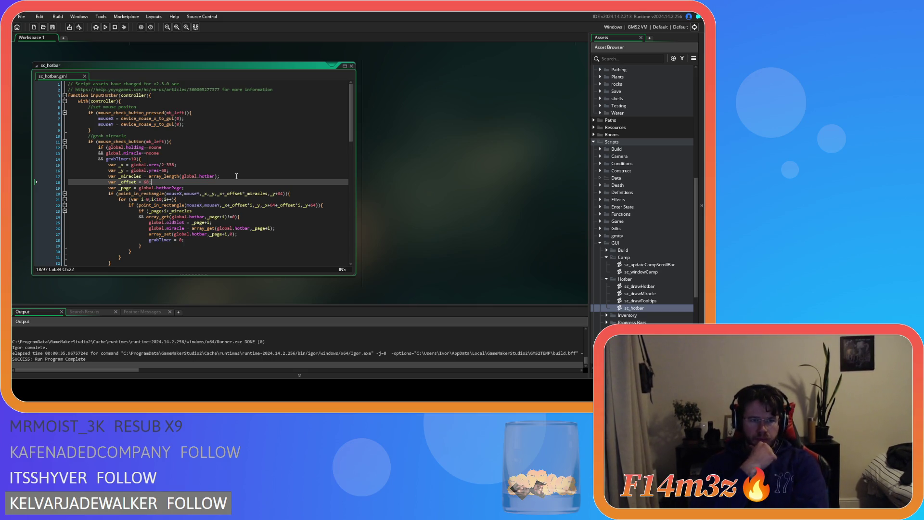
left_click(352, 66)
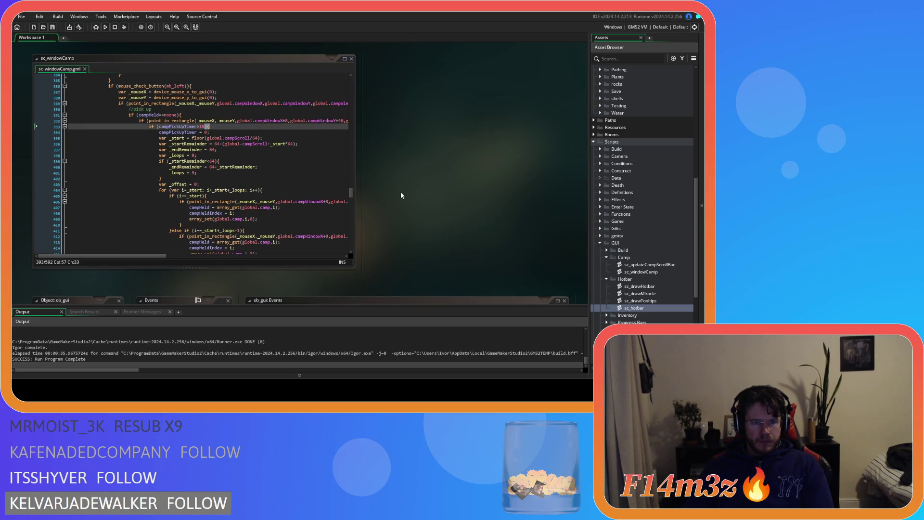
scroll(380, 223, "up", 2)
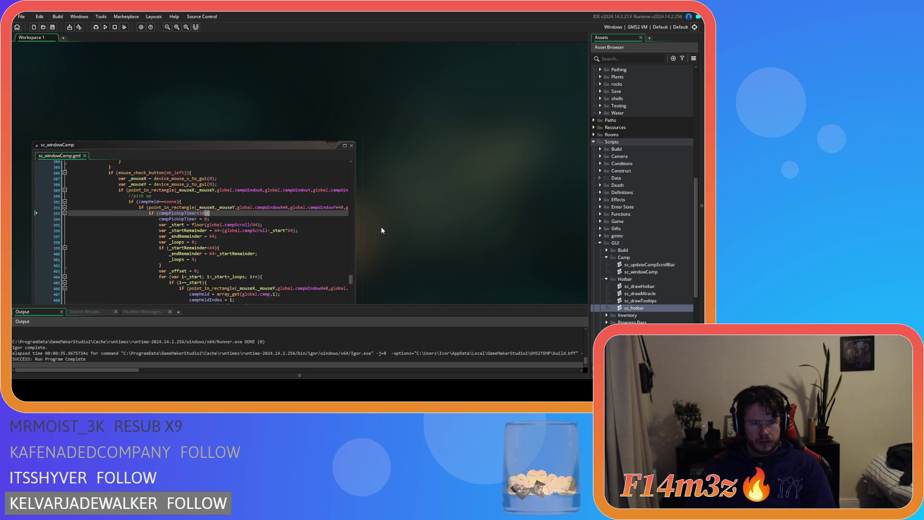
- Rebuild with F5 and switch to the running Entheogen window showing the Camp list
scroll(380, 226, "down", 1)
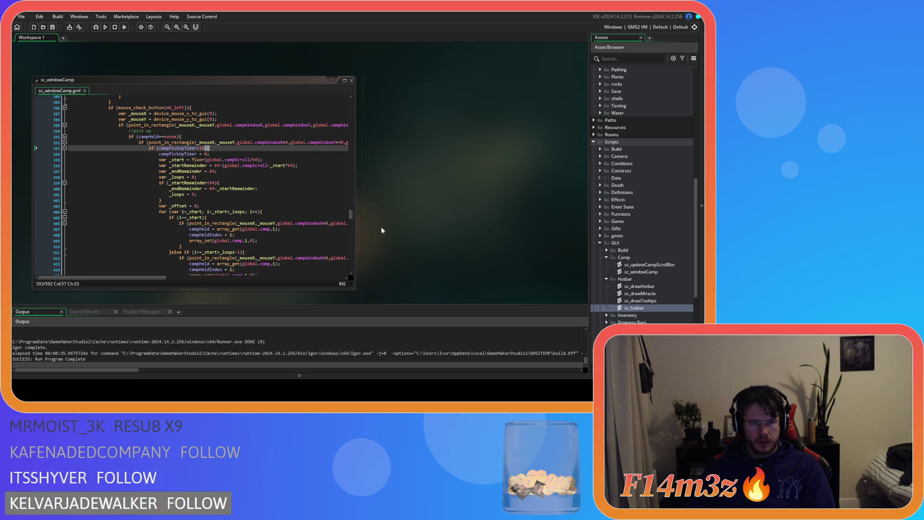
scroll(382, 230, "up", 4)
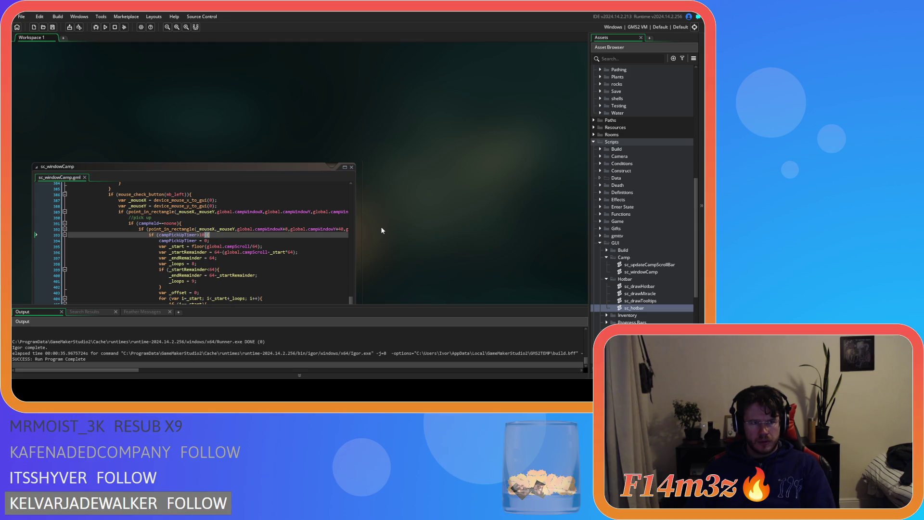
scroll(253, 348, "down", 3)
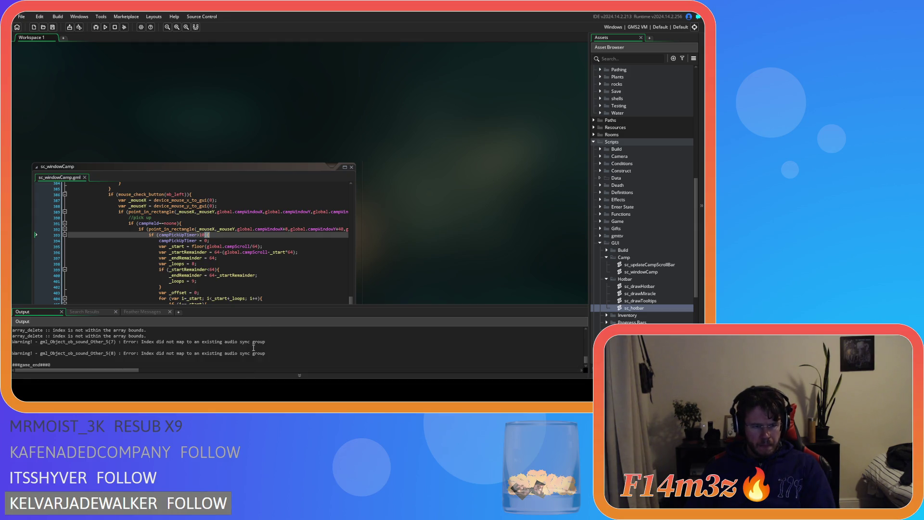
key("F5")
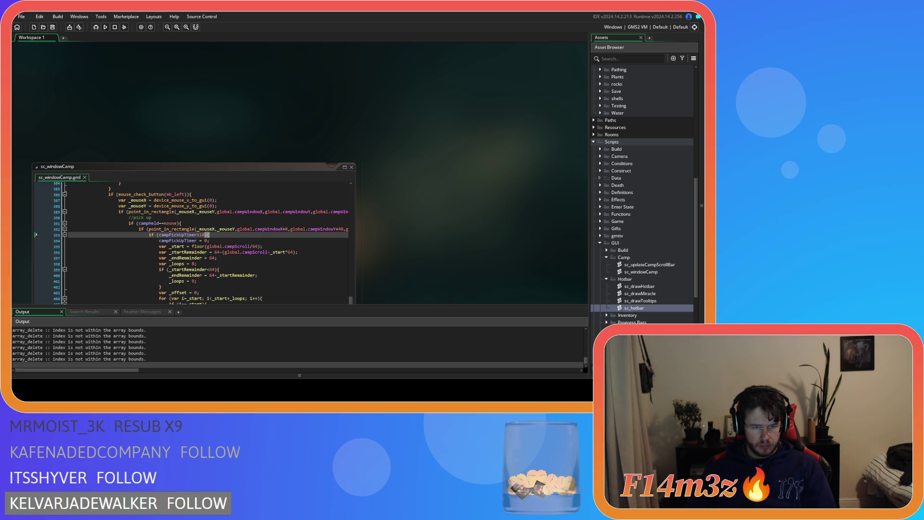
key("alt+Tab")
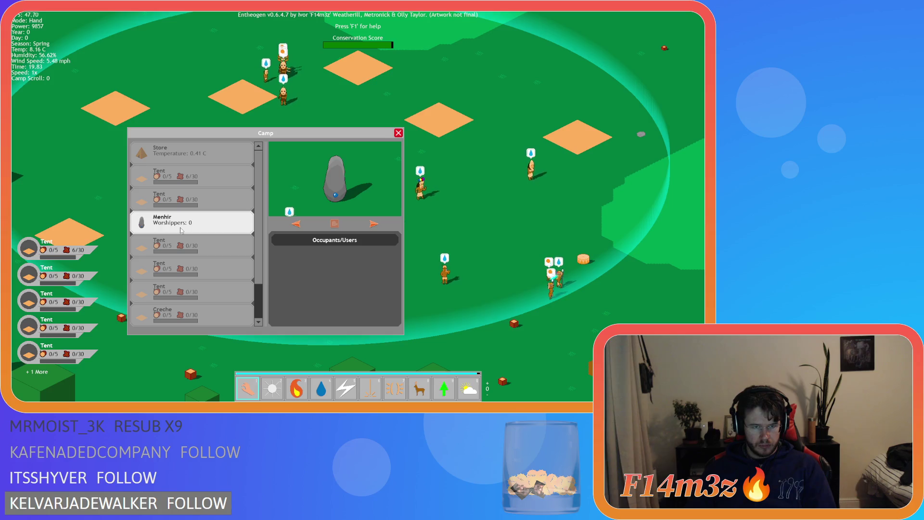
- Drag Menhir to the top of the Camp list and click the list until the game crashes
mouse_move(181, 230)
left_mouse_down()
mouse_move(174, 153)
mouse_move(177, 168)
left_mouse_up()
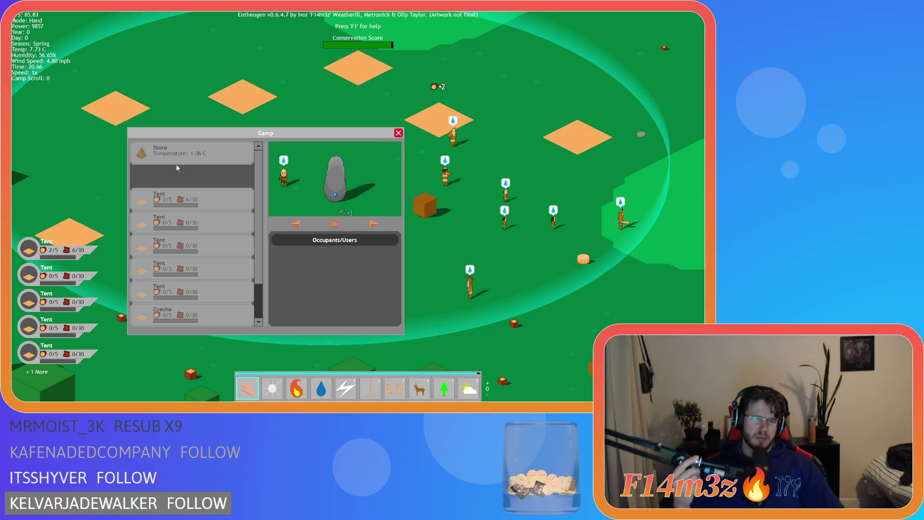
left_click(260, 285)
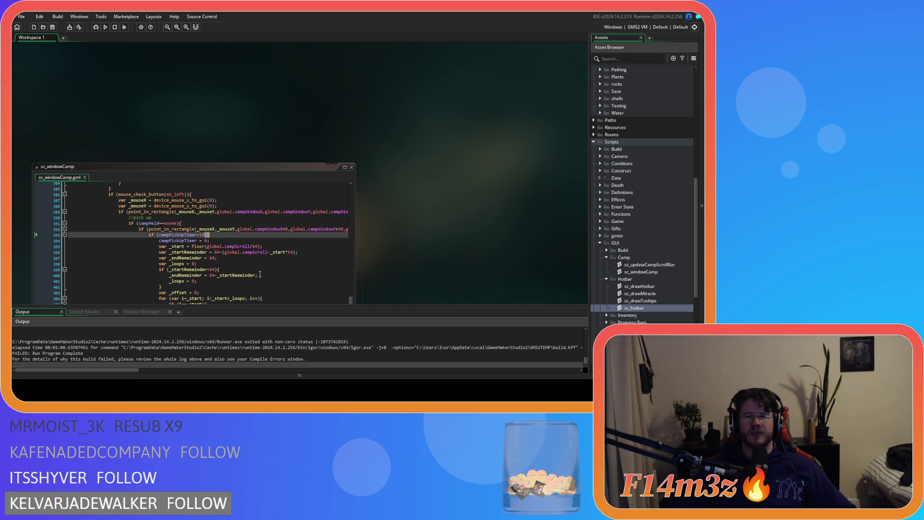
- Rebuild with F5, then pick up Store in the in-game Camp list, crashing the game
key("F5")
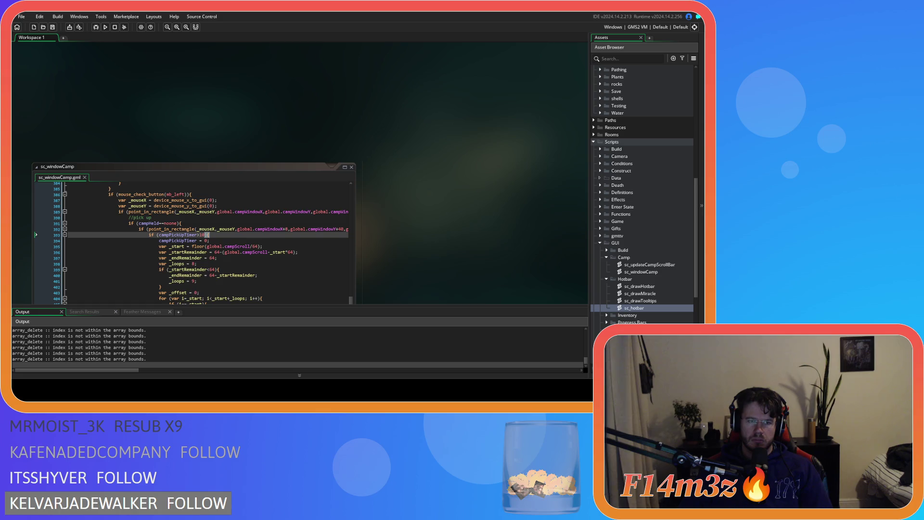
key("alt+Tab")
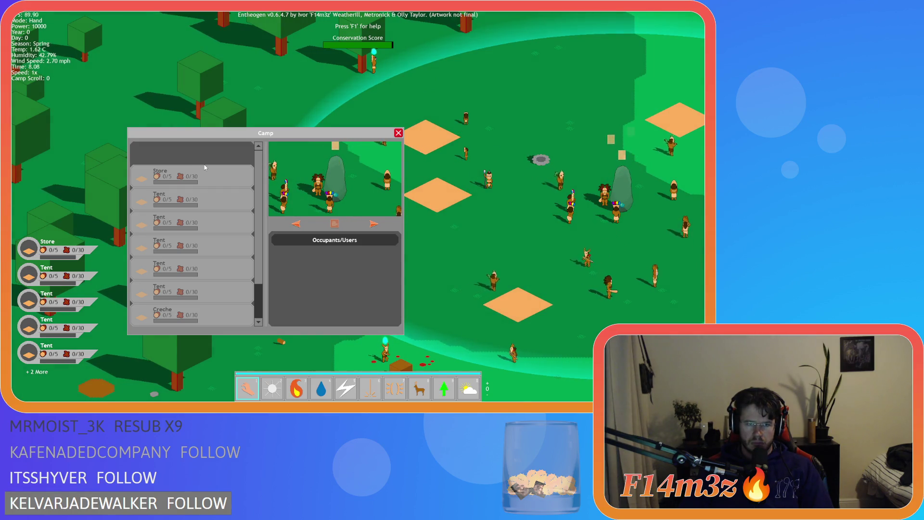
left_click(205, 167)
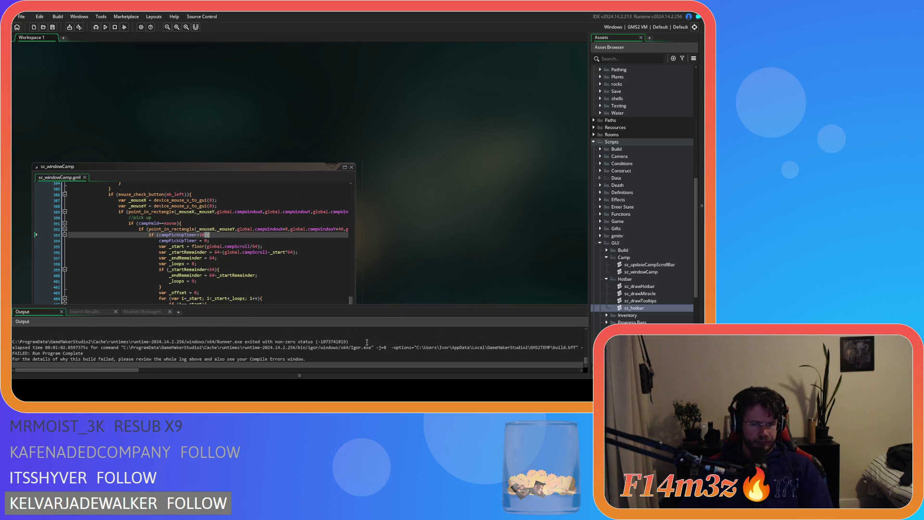
scroll(321, 350, "up", 1)
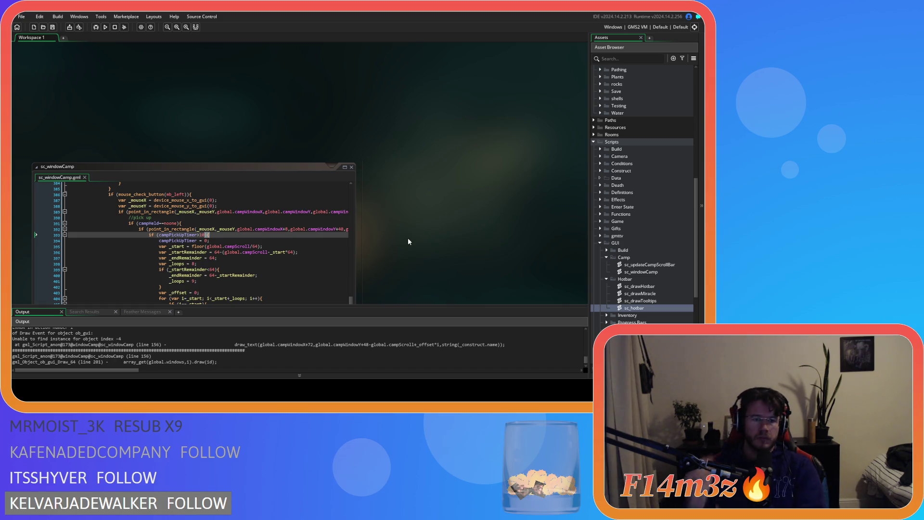
scroll(408, 238, "down", 3)
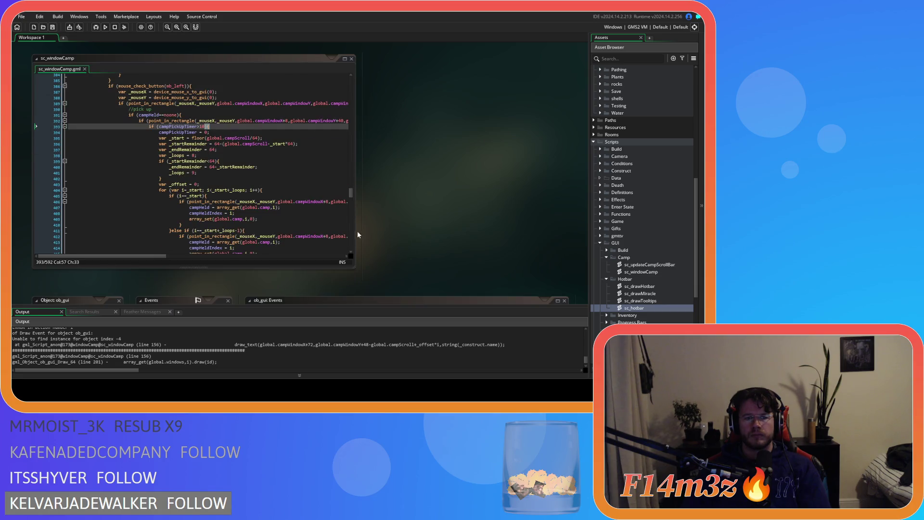
mouse_move(351, 194)
left_mouse_down()
mouse_move(351, 111)
mouse_move(351, 120)
left_mouse_up()
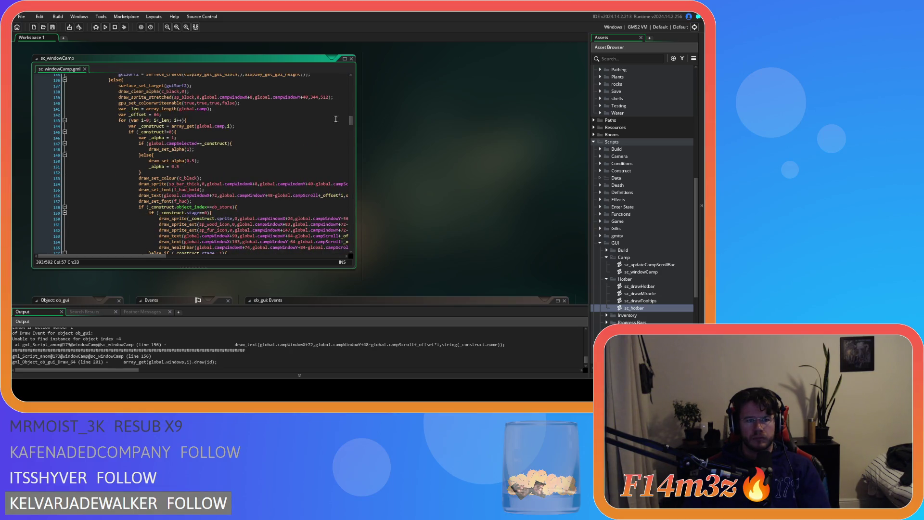
left_click(241, 132)
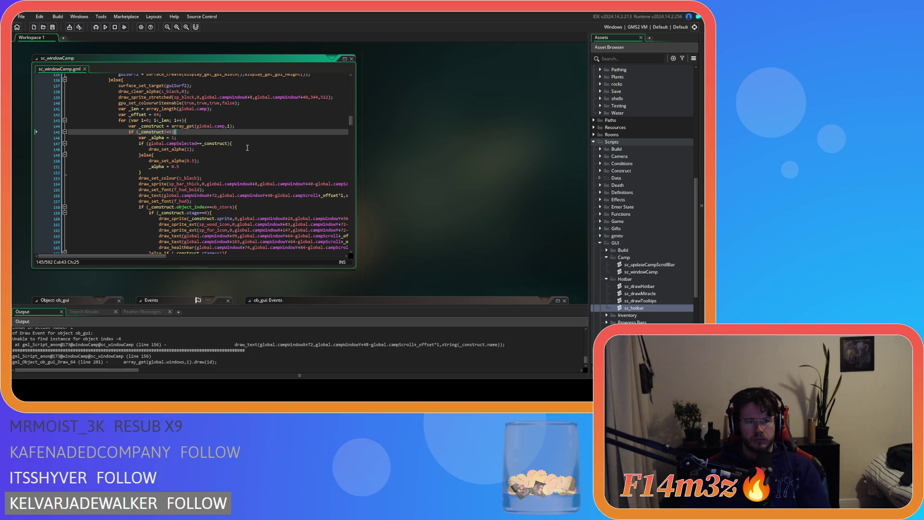
scroll(247, 148, "down", 1)
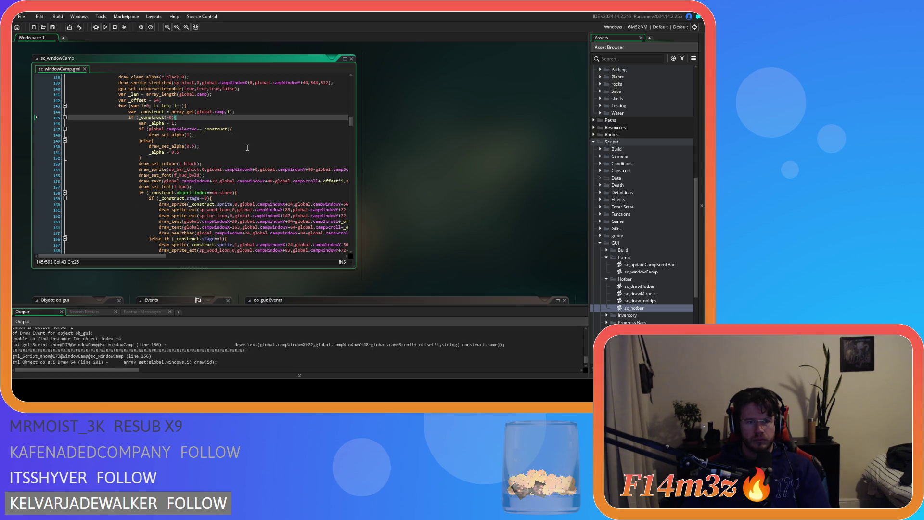
scroll(247, 148, "down", 3)
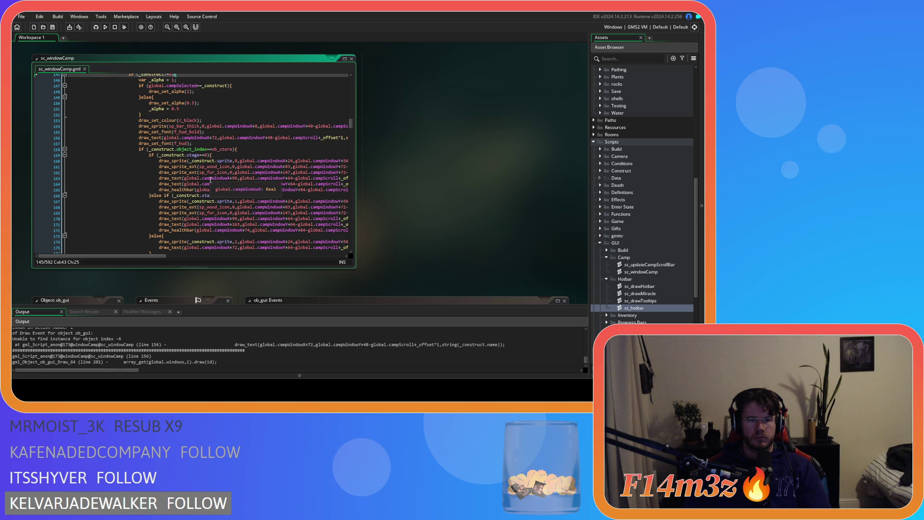
left_click_drag(191, 138, 261, 140)
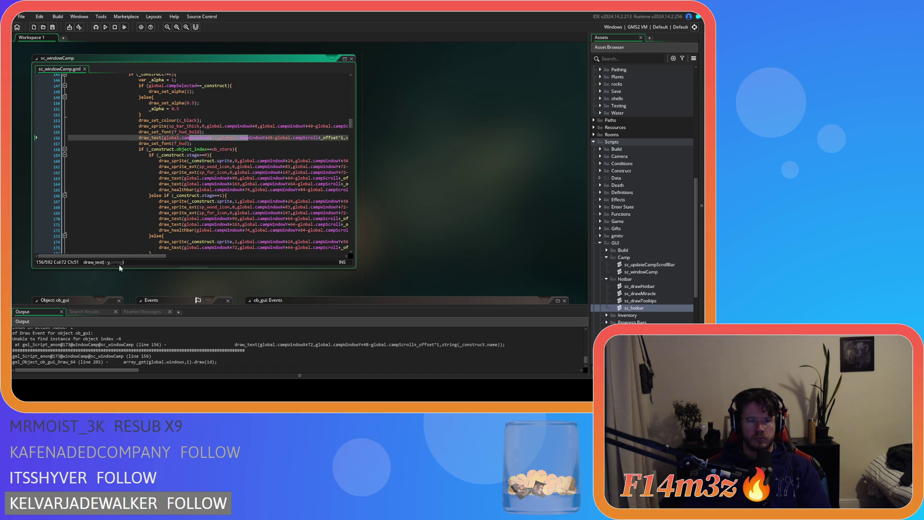
mouse_move(141, 256)
left_mouse_down()
mouse_move(195, 251)
mouse_move(147, 248)
left_mouse_up()
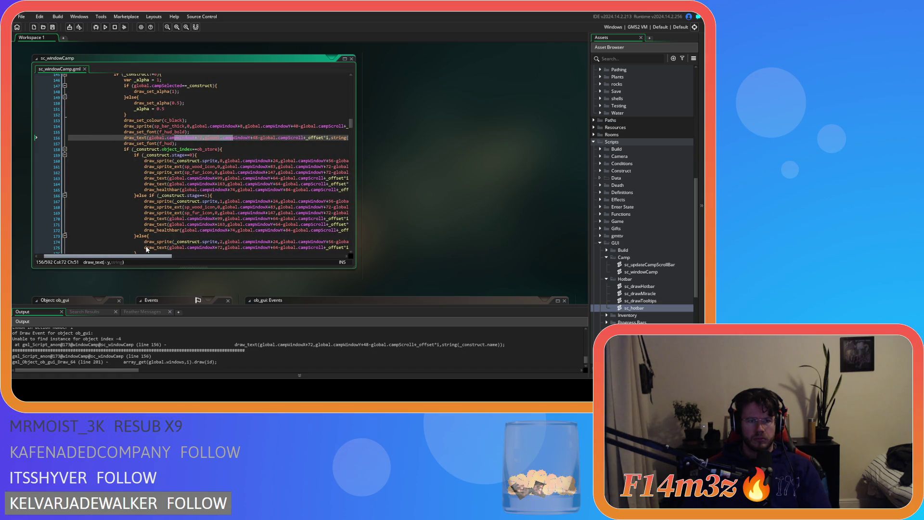
scroll(149, 248, "up", 2)
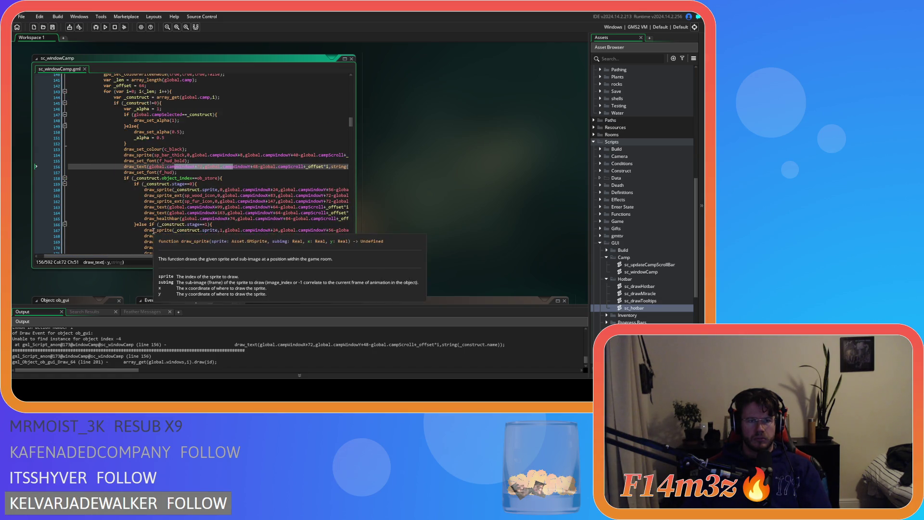
left_click(227, 116)
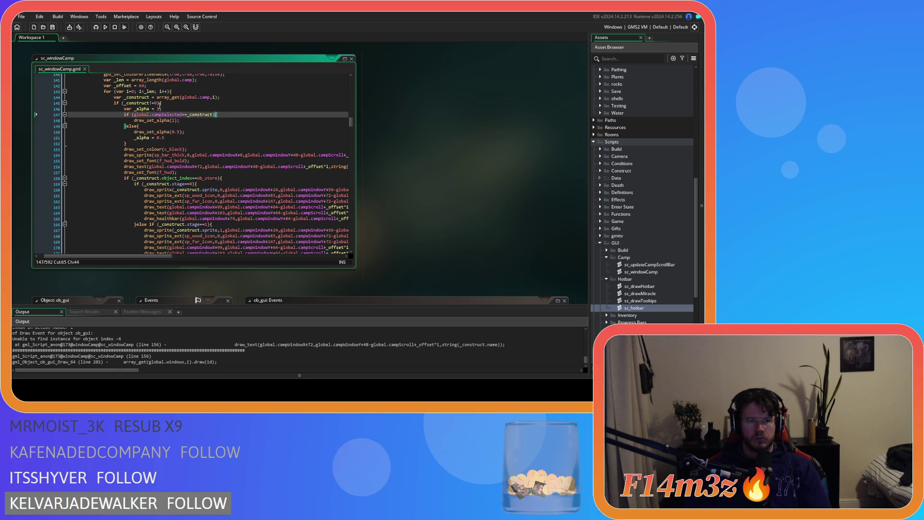
left_click_drag(157, 103, 125, 108)
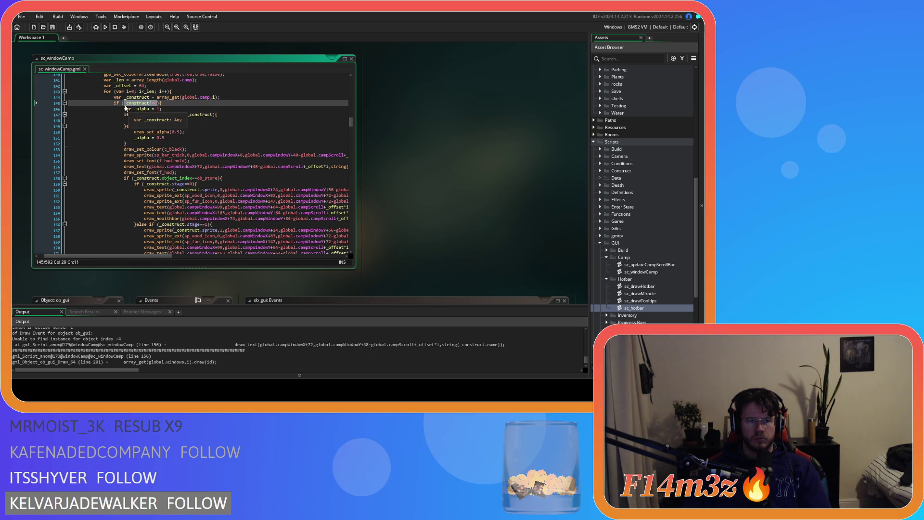
- Append '&& instance_exists(_construct)' to the line 145 if condition and save sc_windowCamp
key("Right")
key("Right")
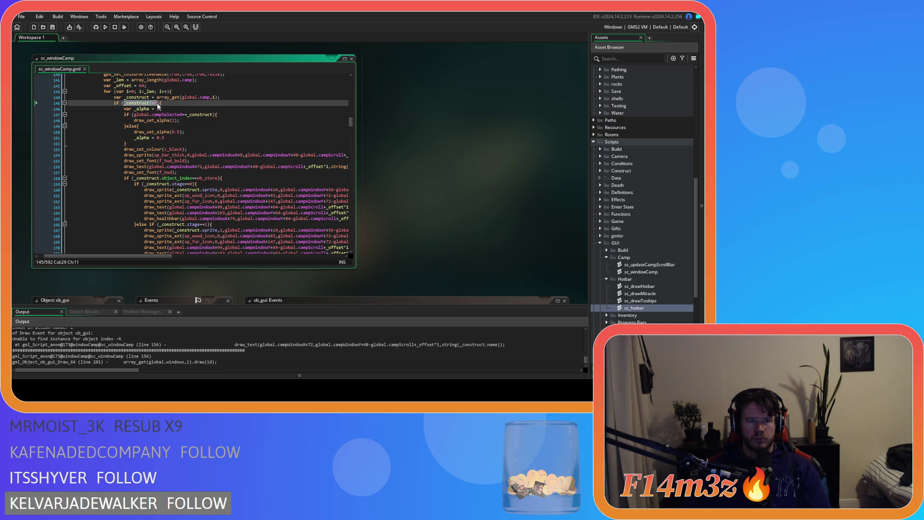
key("BackSpace")
key("Return")
type("&& i")
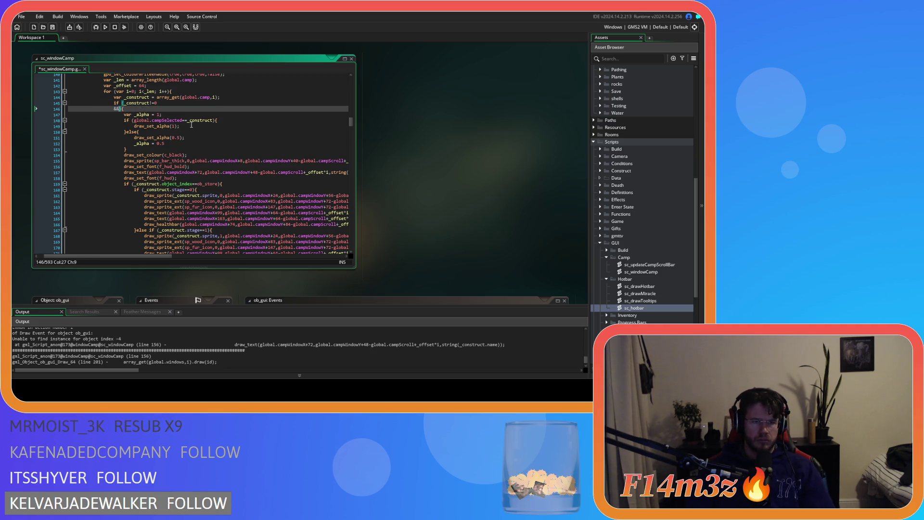
type("nstance_exists()")
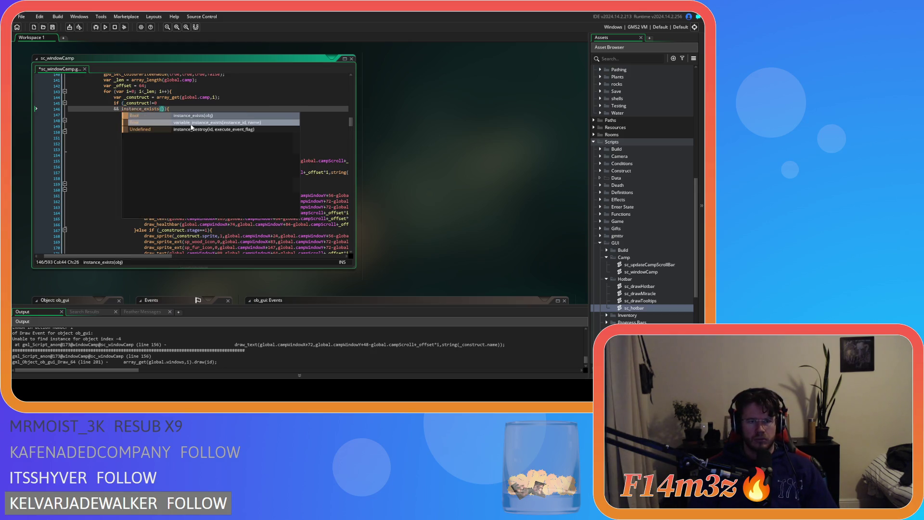
key("Return")
type("_c")
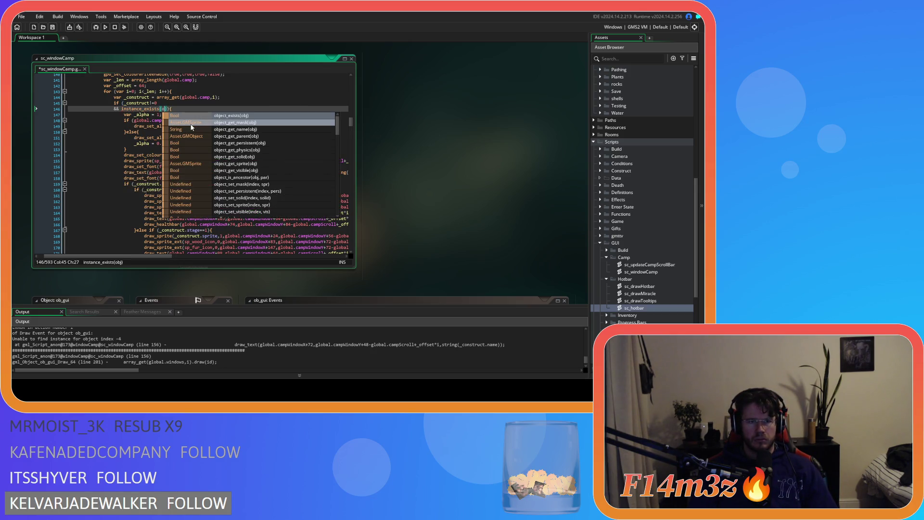
type("onstruct")
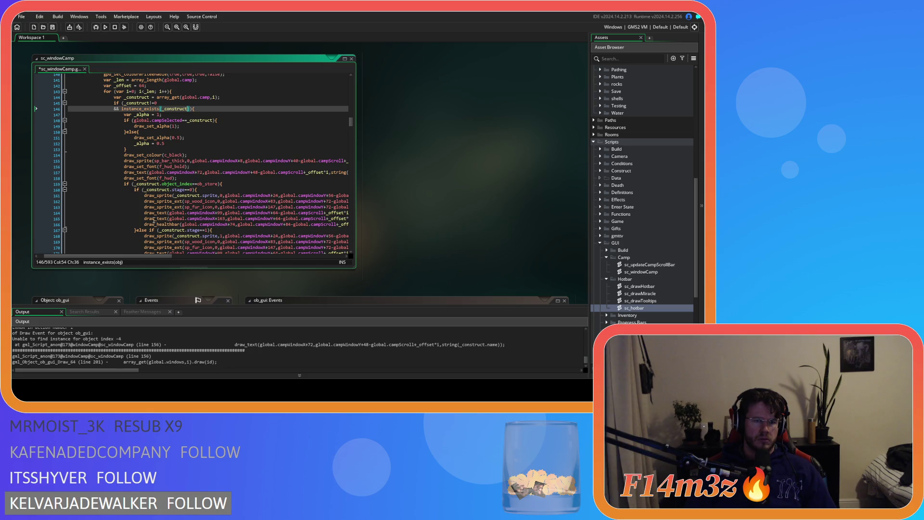
mouse_move(138, 257)
left_mouse_down()
mouse_move(167, 259)
mouse_move(145, 256)
left_mouse_up()
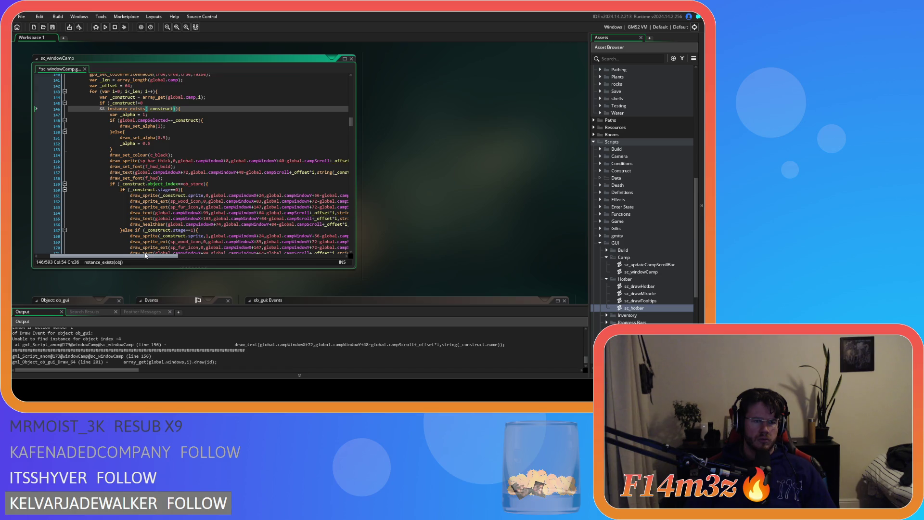
left_click_drag(146, 256, 146, 254)
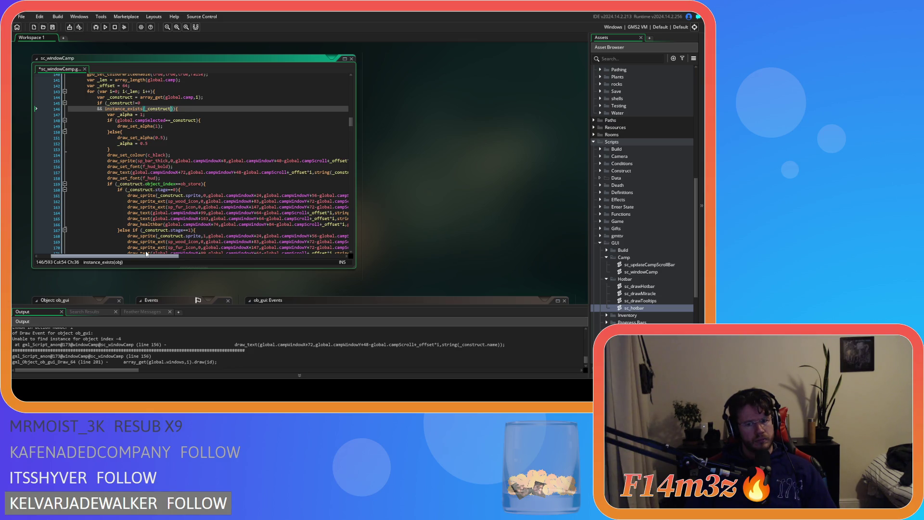
left_click(194, 108)
key("ctrl+s")
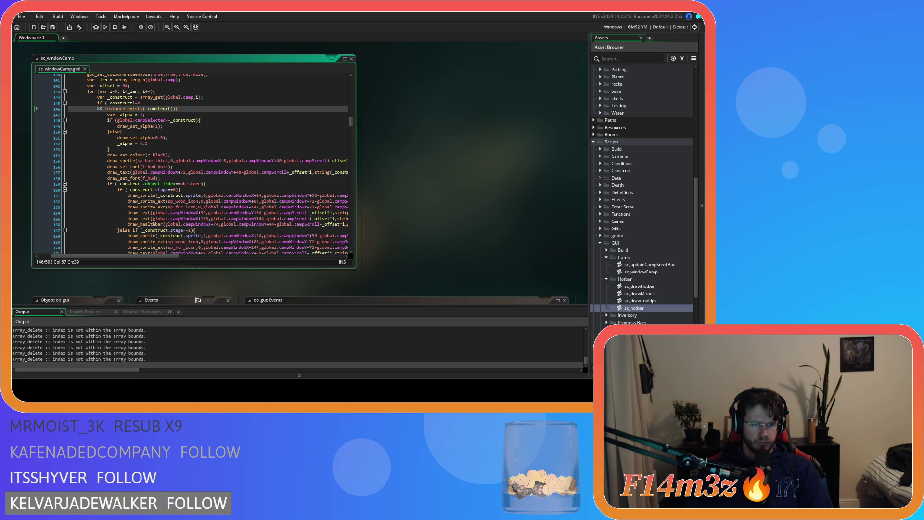
key("alt+Tab")
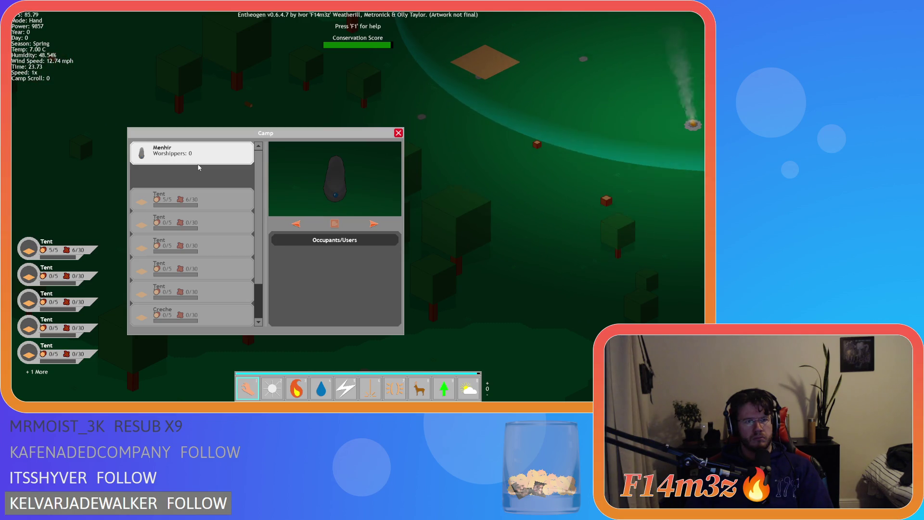
key("Escape")
key("Escape")
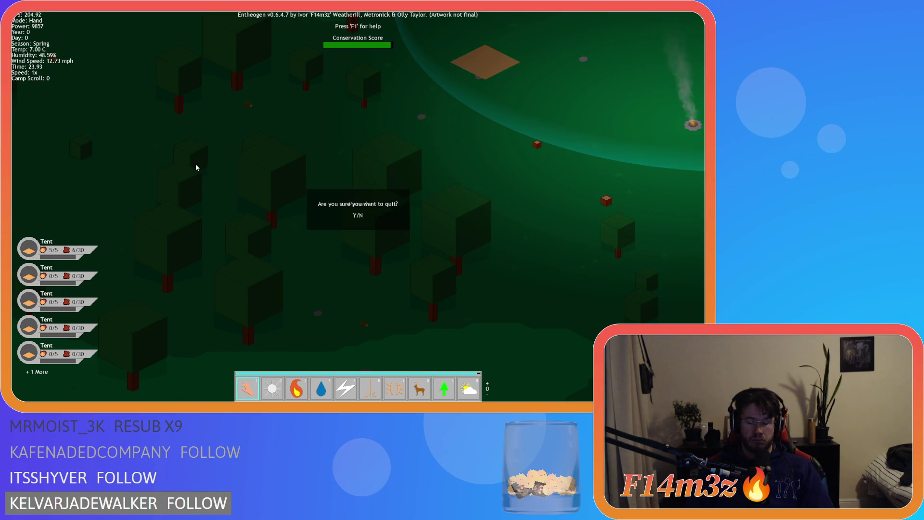
key("y")
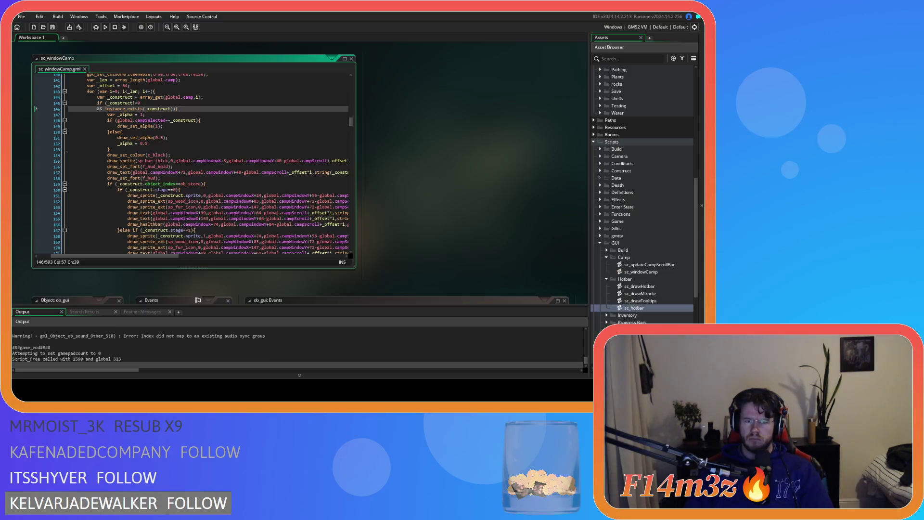
scroll(190, 152, "down", 20)
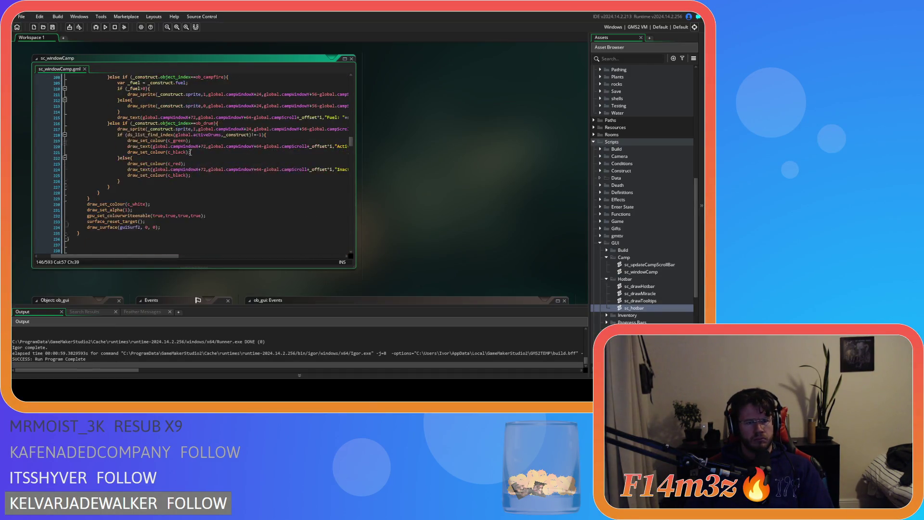
scroll(190, 153, "up", 5)
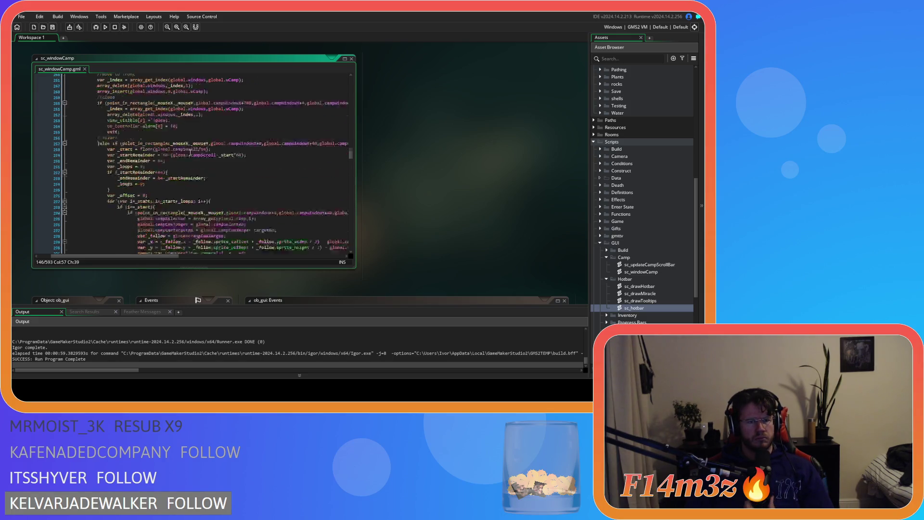
scroll(142, 250, "left", 3)
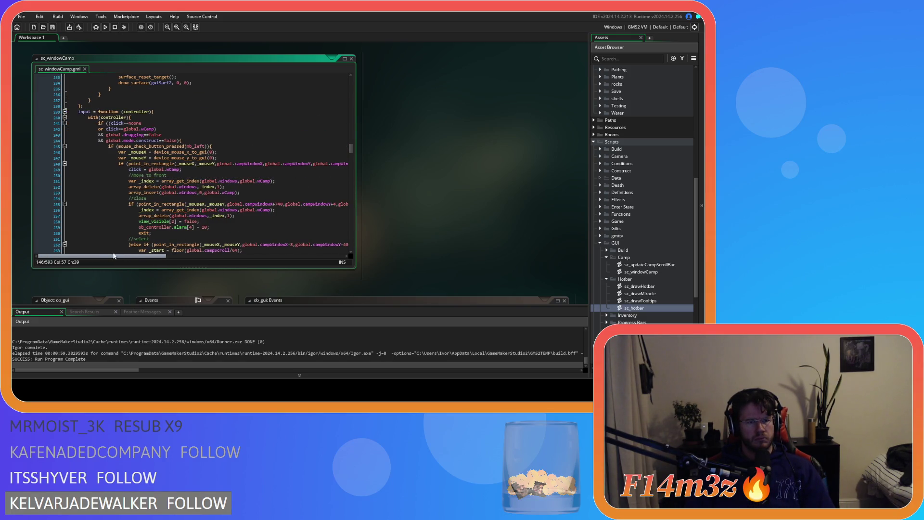
left_click_drag(348, 146, 338, 231)
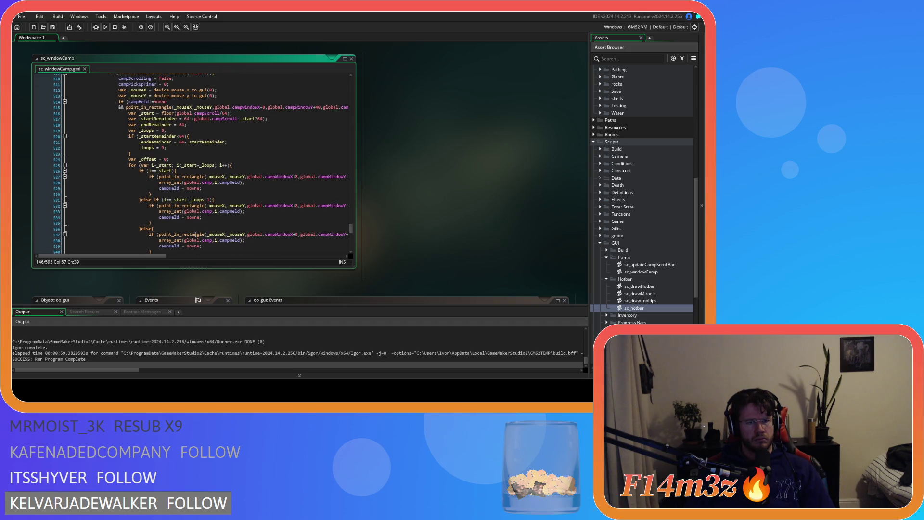
scroll(196, 235, "down", 1)
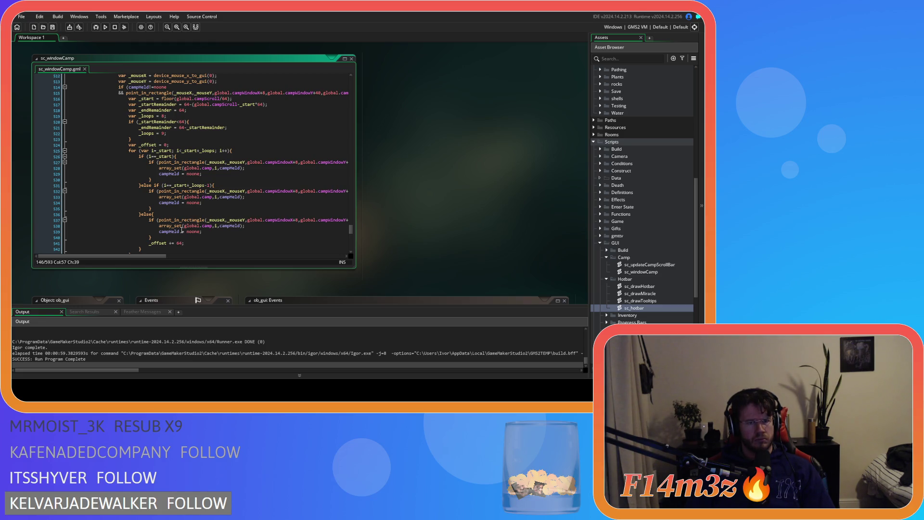
mouse_move(181, 226)
scroll(273, 165, "up", 20)
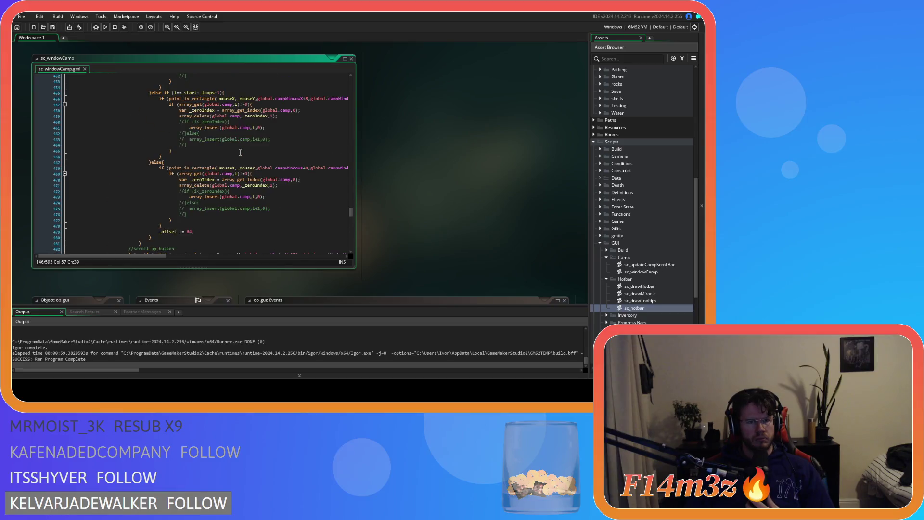
scroll(273, 165, "up", 3)
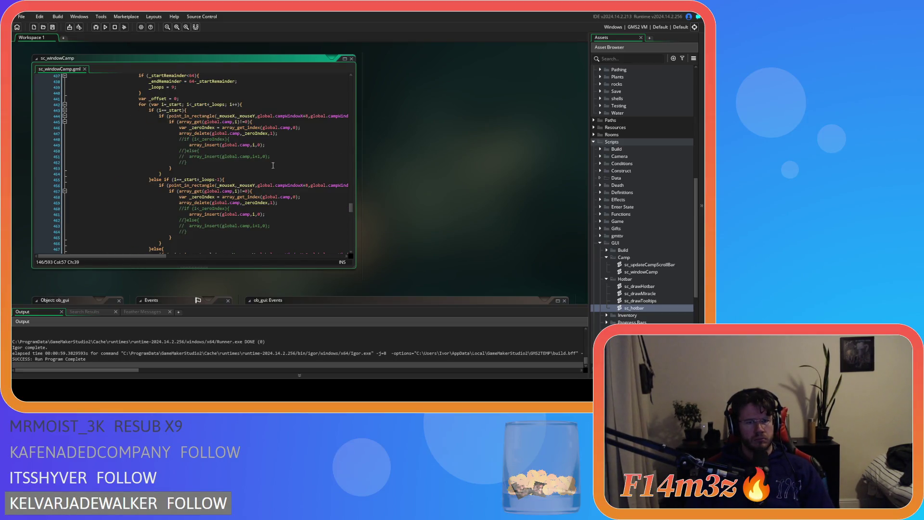
scroll(273, 165, "up", 1)
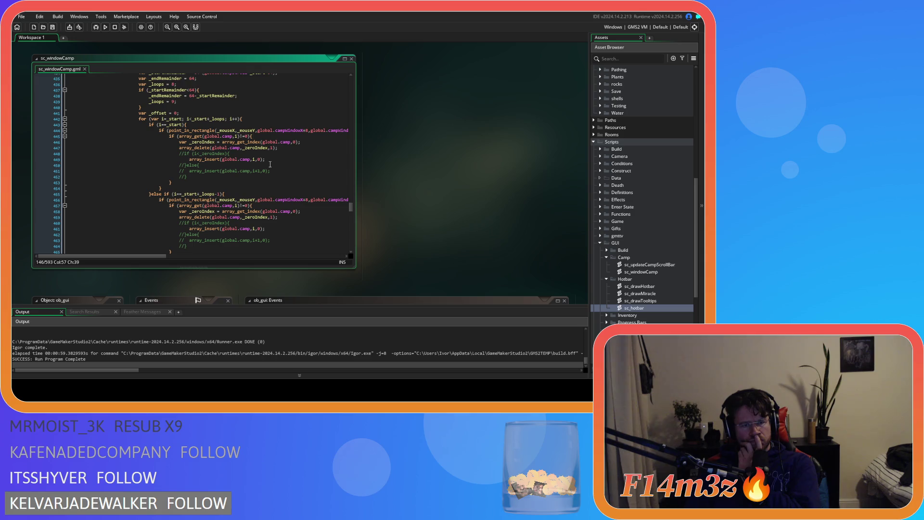
scroll(270, 165, "up", 2)
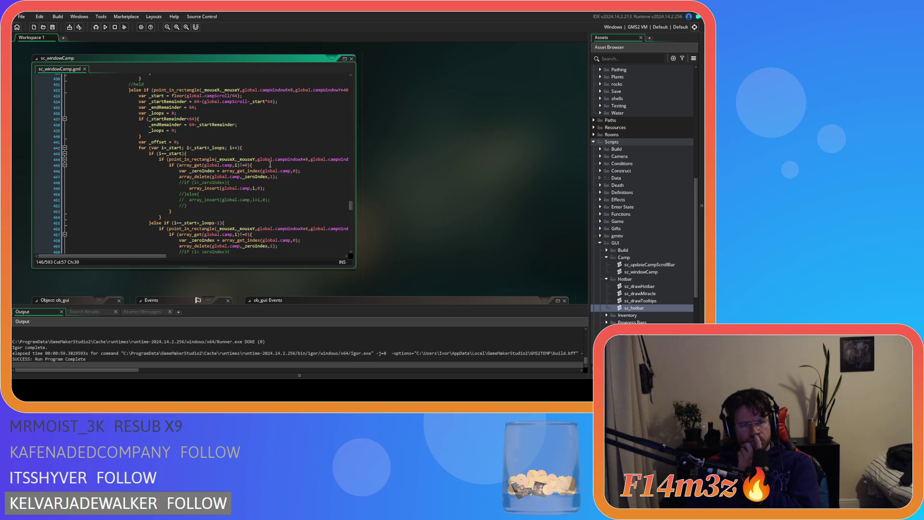
left_click_drag(188, 206, 46, 195)
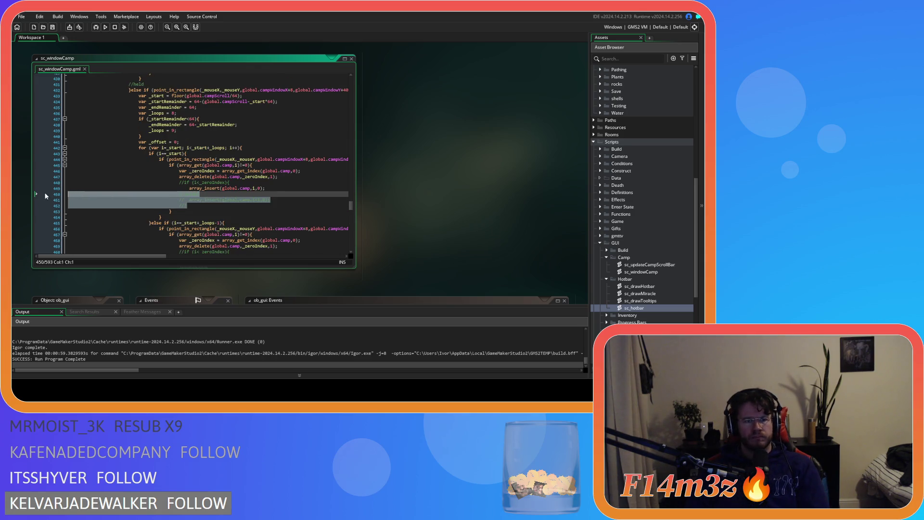
- Strip the commented-out lines from sc_windowCamp's reorder branches, collapsing each into one array_insert line
key("BackSpace")
key("BackSpace")
key("Up")
key("shift+Home")
key("BackSpace")
key("BackSpace")
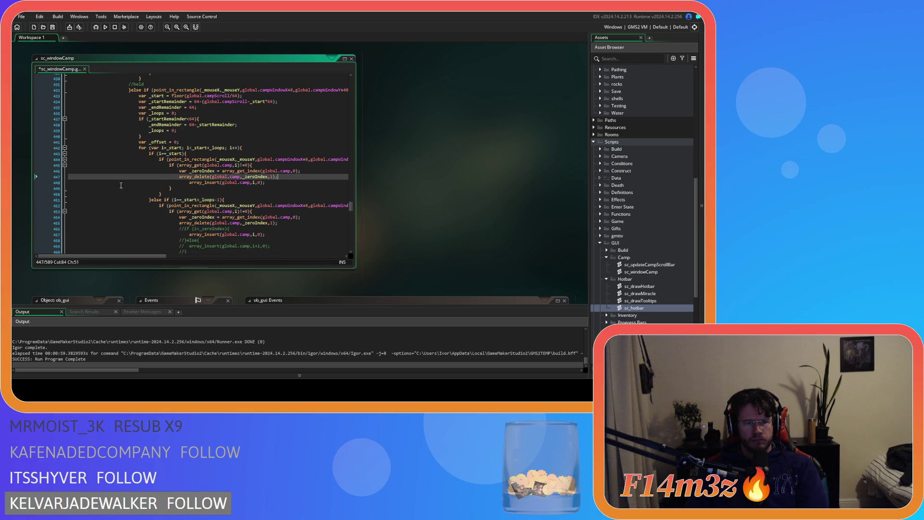
left_click(189, 183)
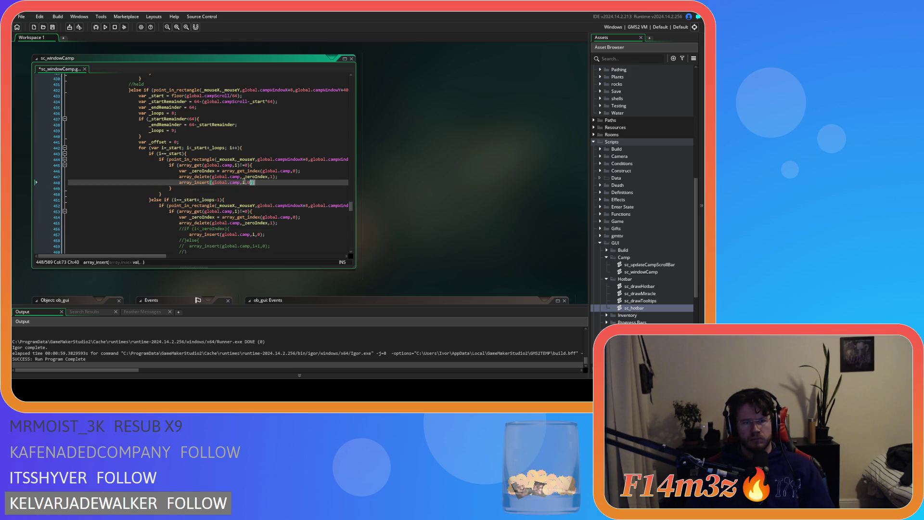
scroll(183, 202, "down", 2)
left_click_drag(187, 223, 182, 191)
type("array_insert(global.camp,i,0);")
scroll(179, 202, "down", 2)
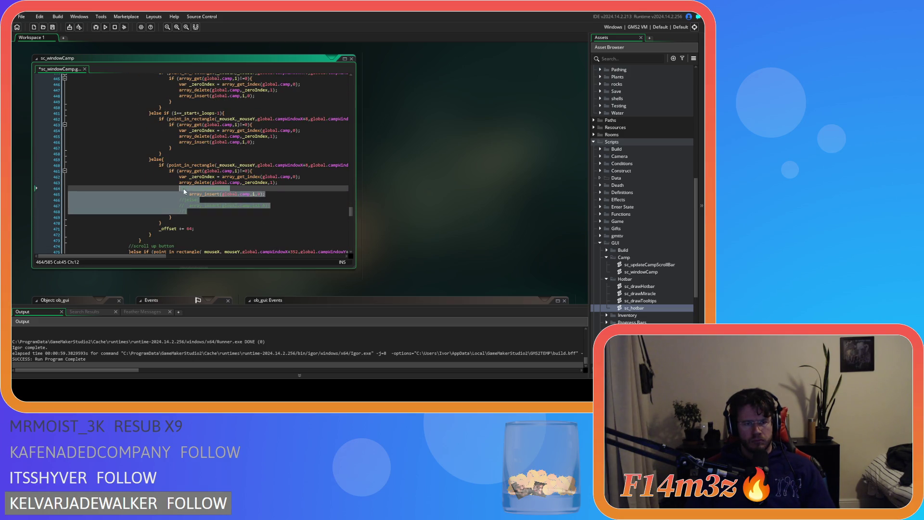
key("ctrl+v")
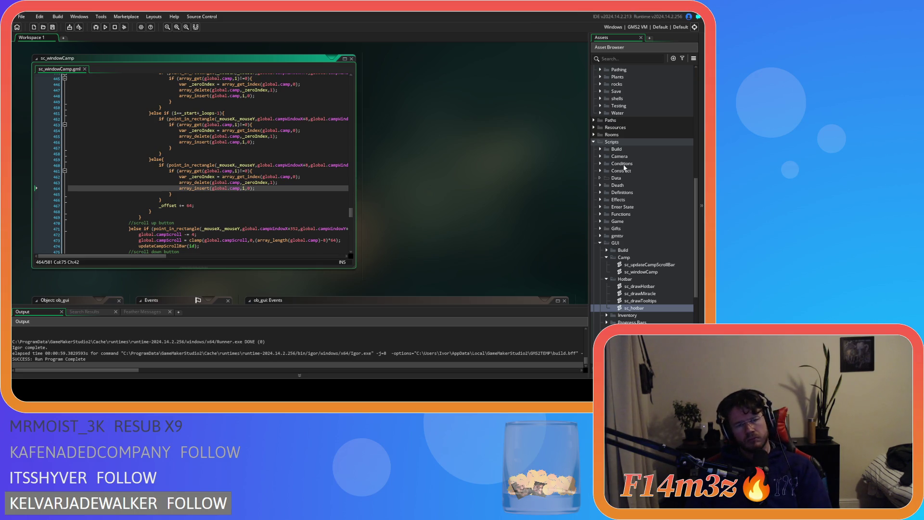
- Open the ob_gui object's Create event from the Game objects folder
scroll(243, 172, "down", 3)
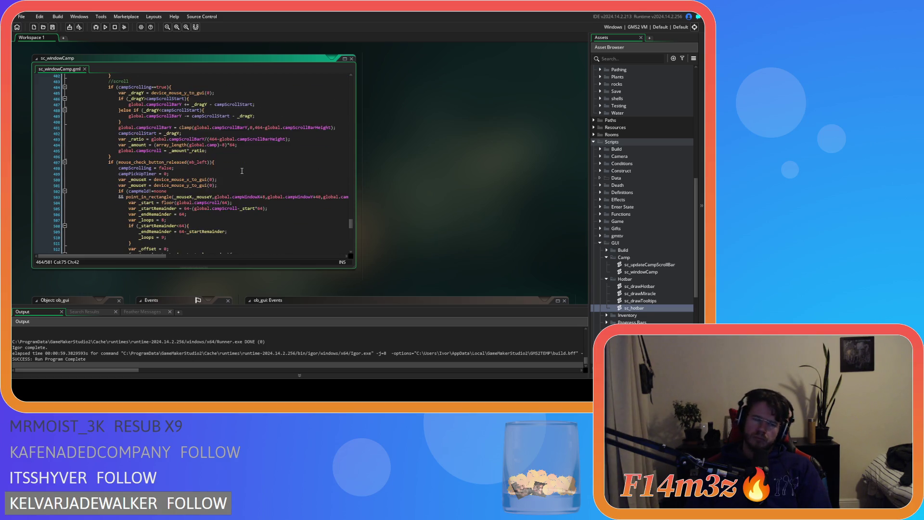
scroll(246, 172, "up", 4)
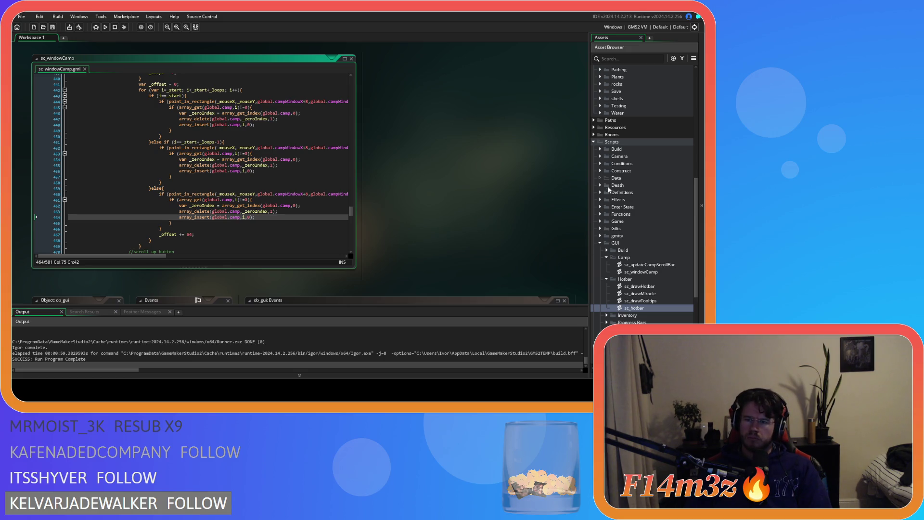
scroll(611, 191, "up", 7)
double_click(624, 141)
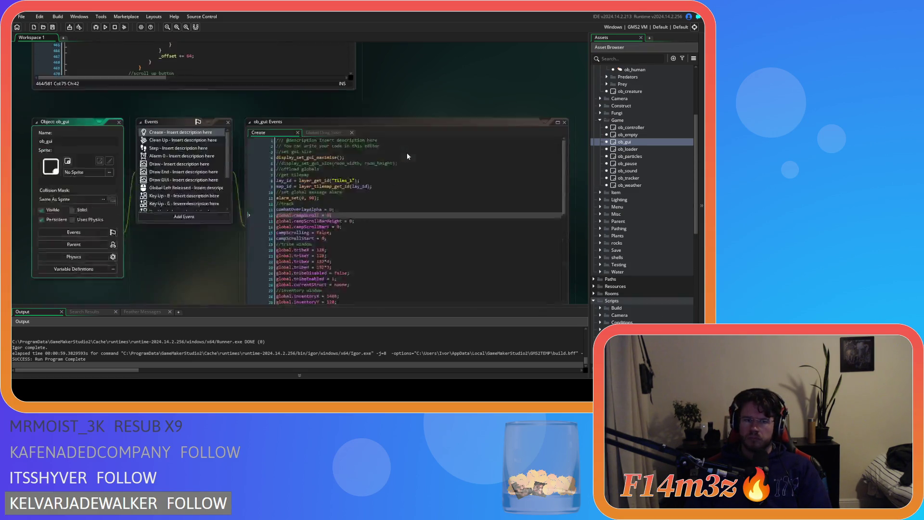
- Duplicate the campHeldIndex = 0 line and rename the copy to campDropSlot = 0
left_click(355, 165)
scroll(355, 167, "down", 10)
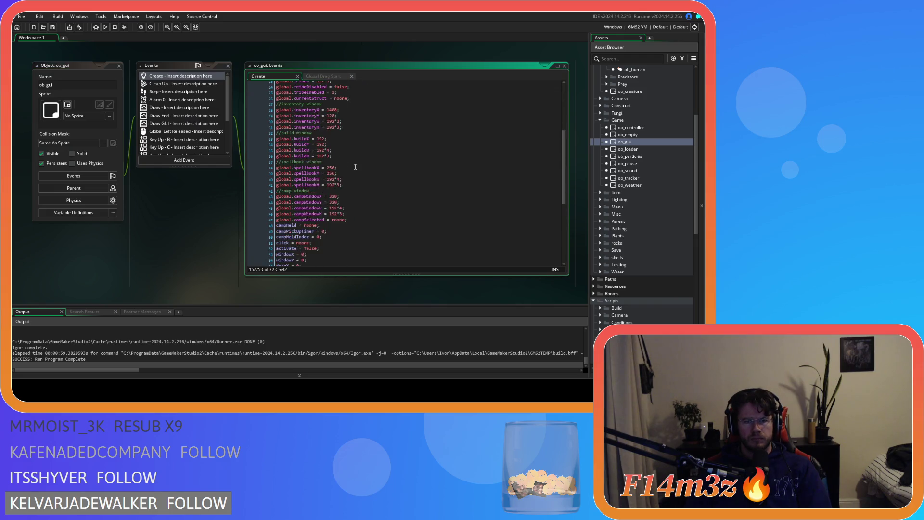
left_click(334, 177)
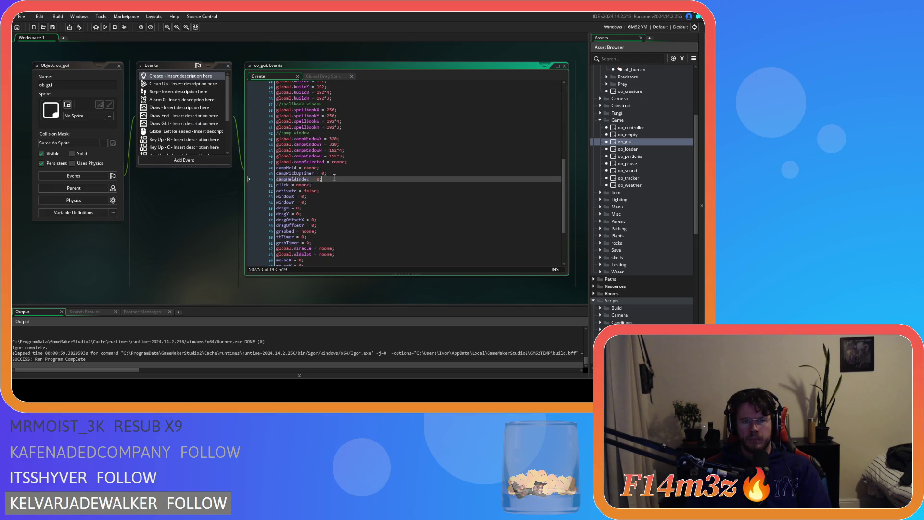
key("ctrl+d")
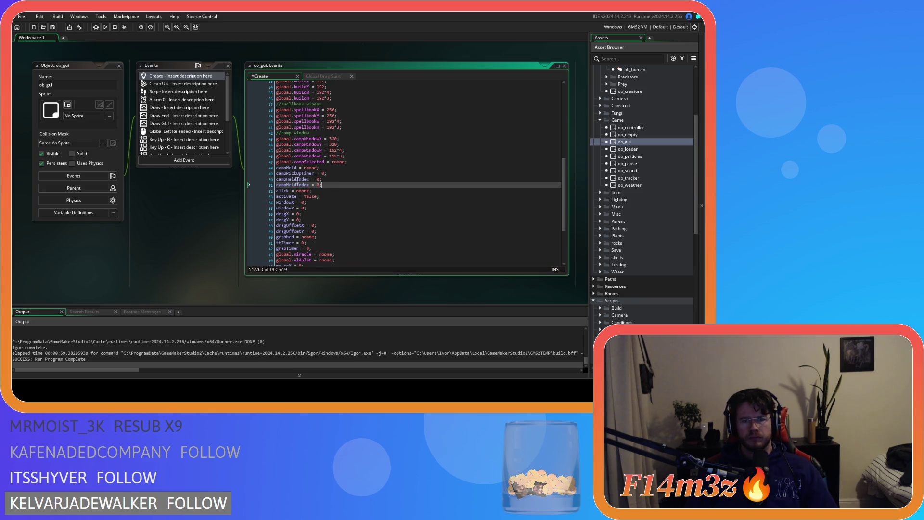
type("DropSlot")
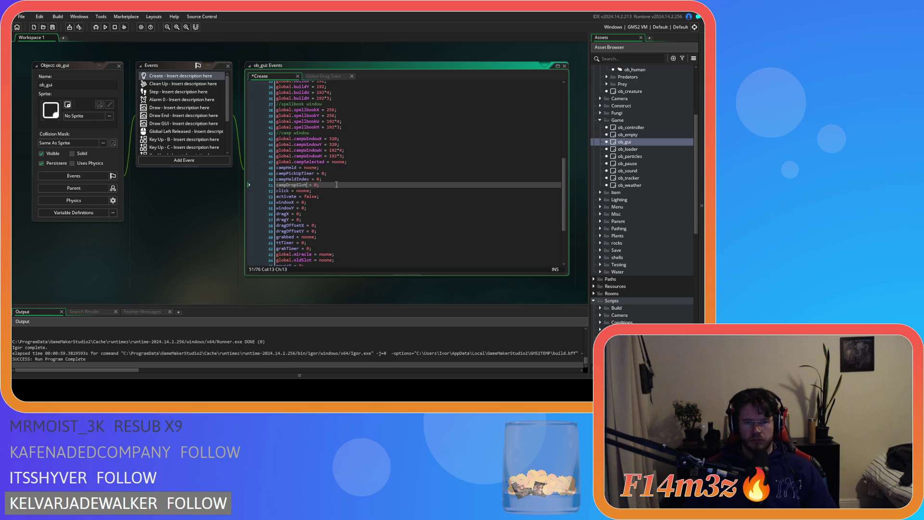
left_click(301, 185)
scroll(168, 241, "up", 5)
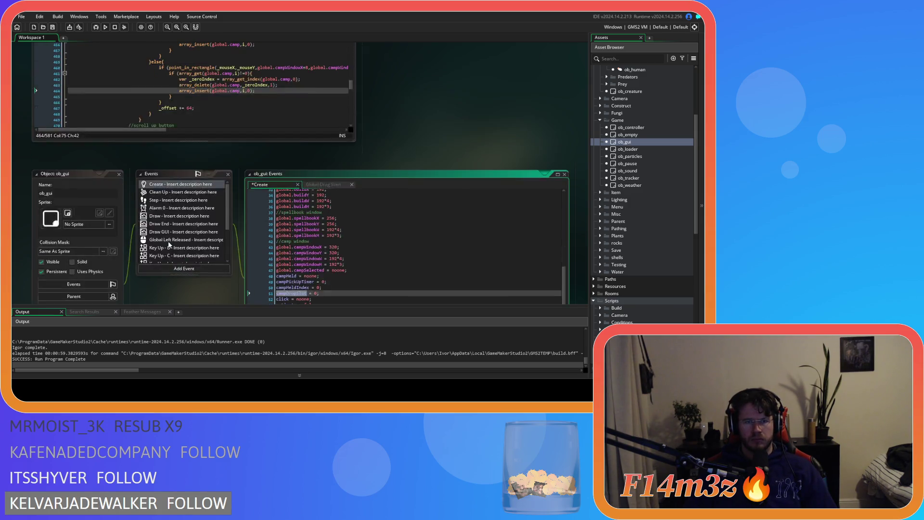
- Add campDropSlot = i after the third branch's array_insert call in sc_windowCamp
left_click(272, 223)
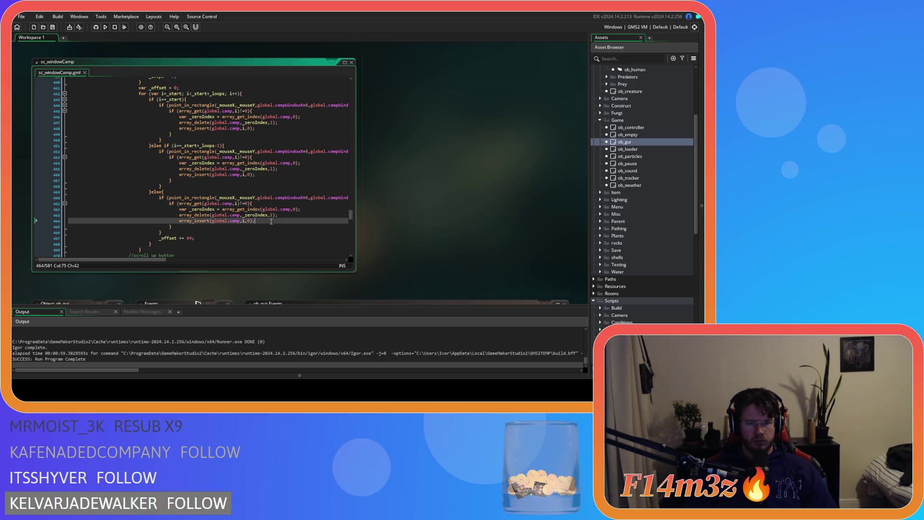
key("Return")
type("campDropSlot = i;")
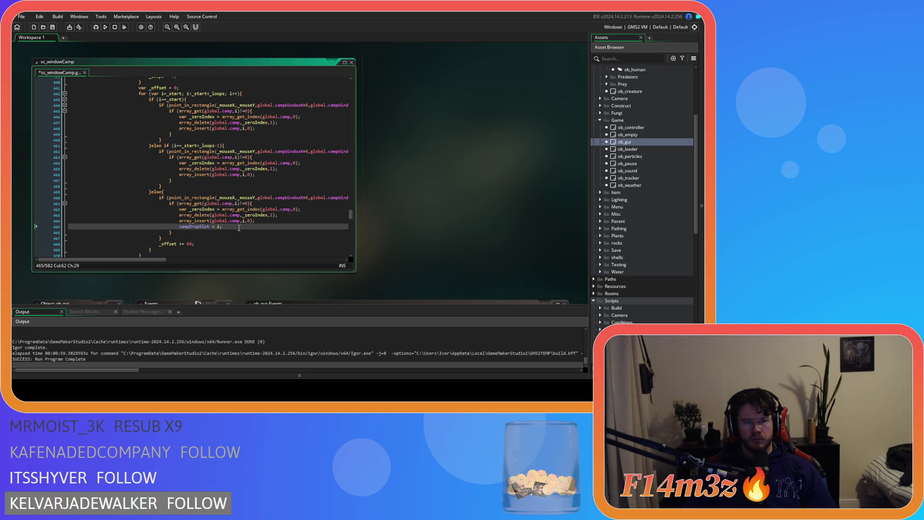
left_click(181, 227)
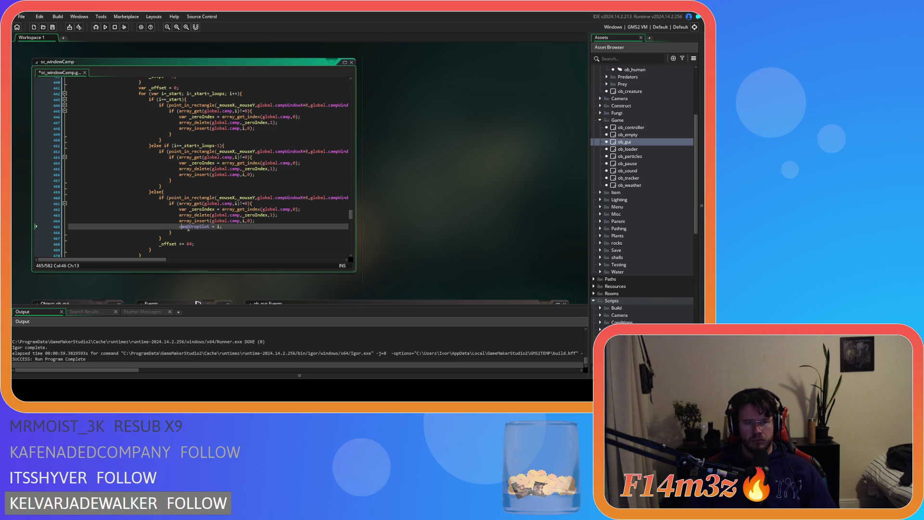
- Add campDropSlot = i to the second and first branches, undo the doubled paste, and save
left_click(274, 174)
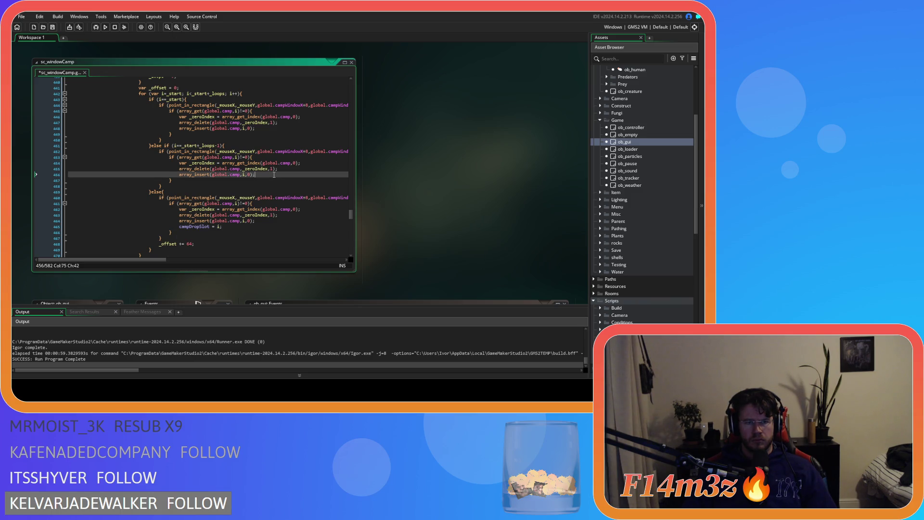
key("Return")
type("campDropSlot = i;")
left_click(241, 128)
key("Return")
type("campDropSlot = i;")
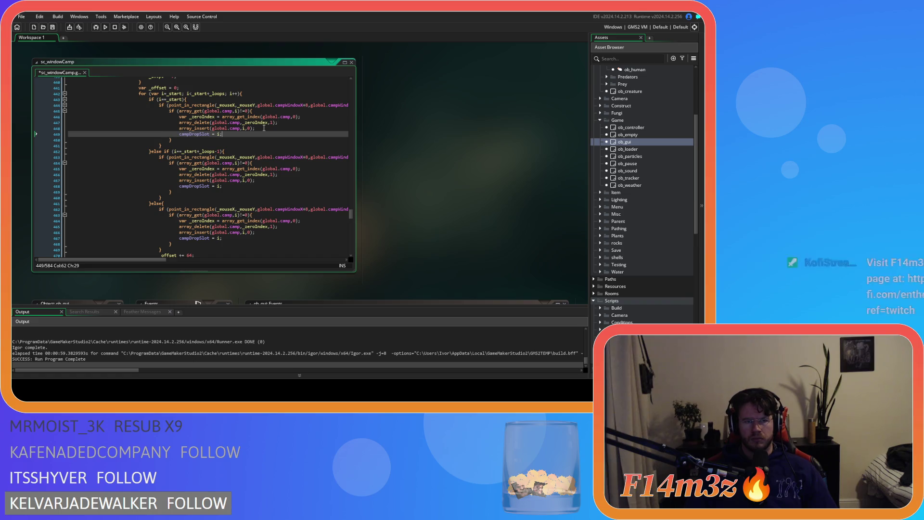
double_click(191, 134)
key("ctrl+v")
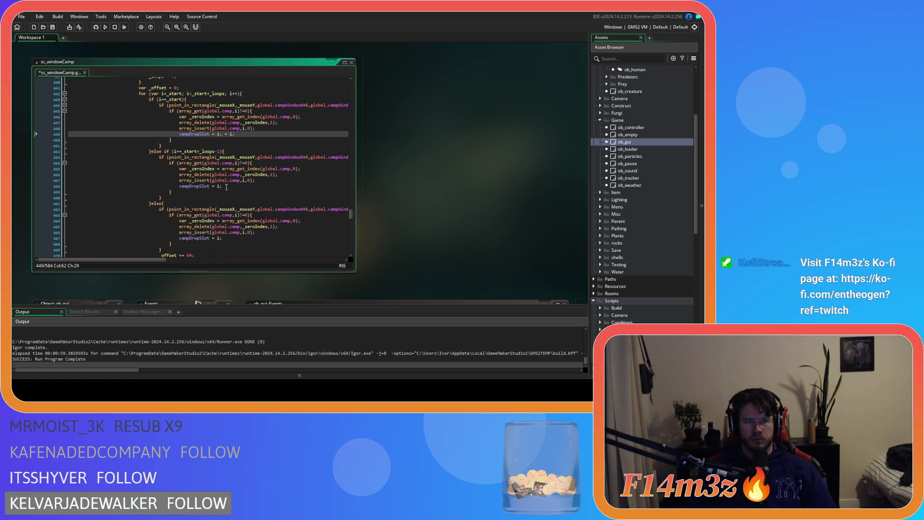
key("ctrl+z")
key("ctrl+s")
scroll(231, 151, "down", 15)
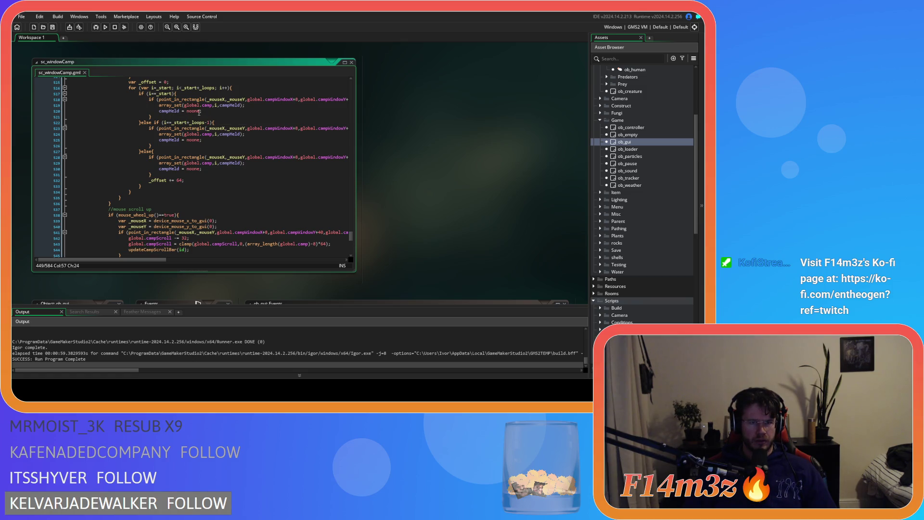
- Replace the release handler's old slot-loop block (lines 507–532) with campDropSlot
left_click(215, 105)
type("campDropSlot")
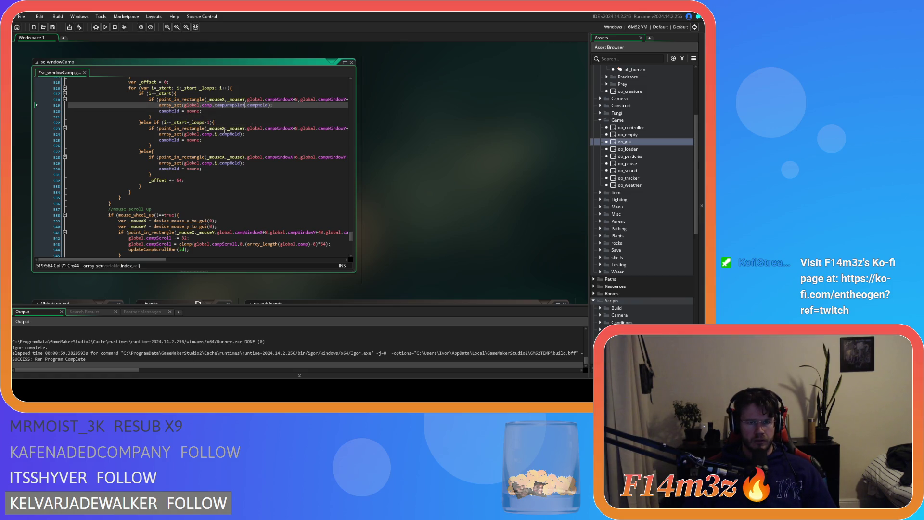
key("ctrl+z")
scroll(231, 144, "up", 3)
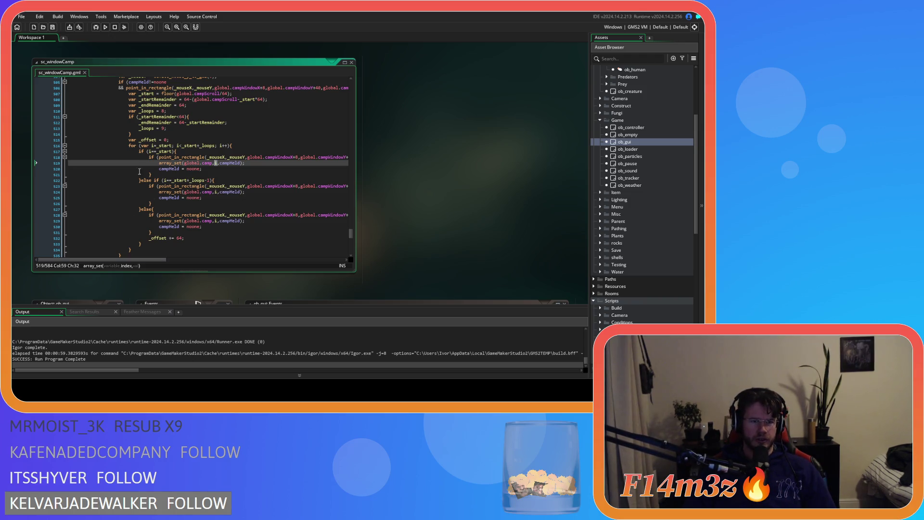
scroll(241, 146, "down", 3)
left_click_drag(133, 205, 125, 107)
scroll(134, 171, "up", 3)
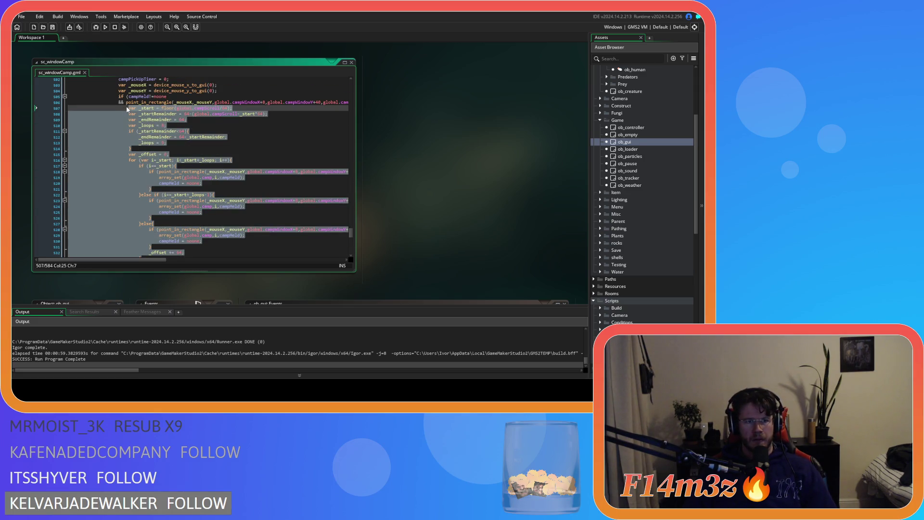
type("campDropSlot")
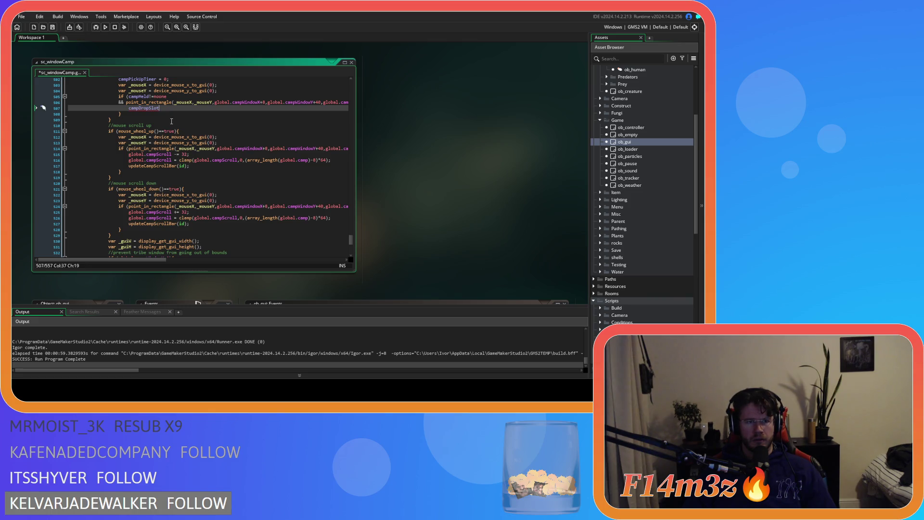
key("ctrl+z")
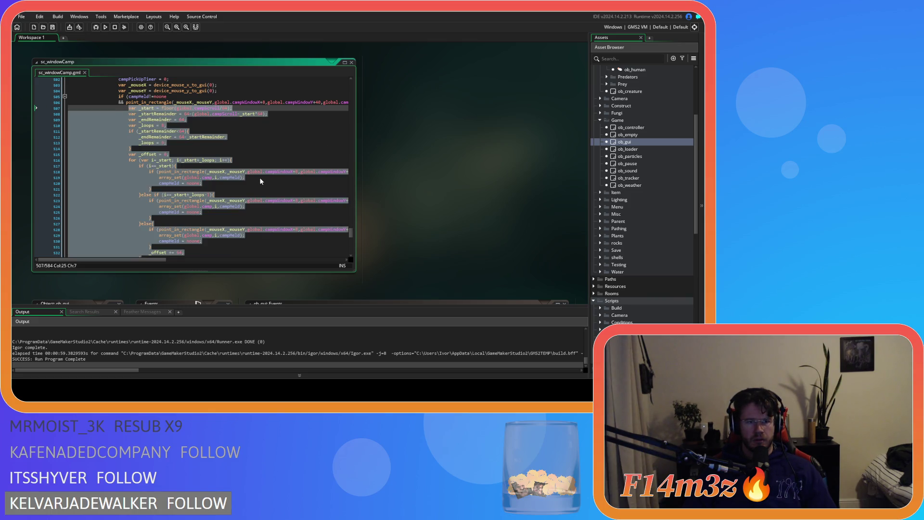
type("campDropSlot")
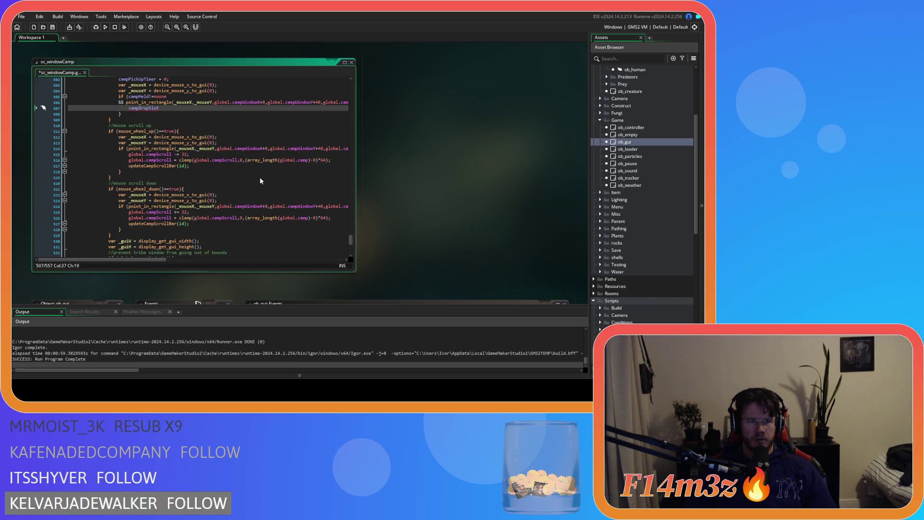
- Rewrite it as array_set(global.camp,campDropSlot,campHeld) plus campHeld = noone, then build and run with F5
double_click(140, 108)
type("array")
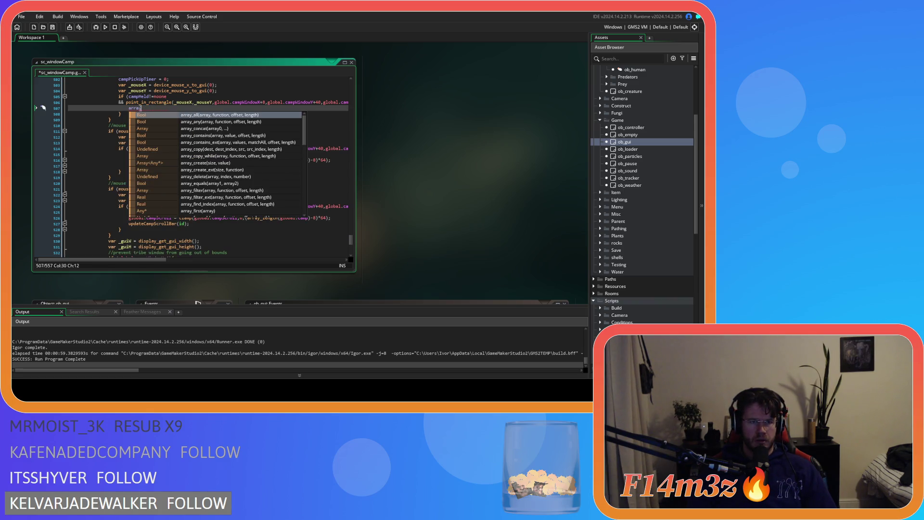
type("_set(")
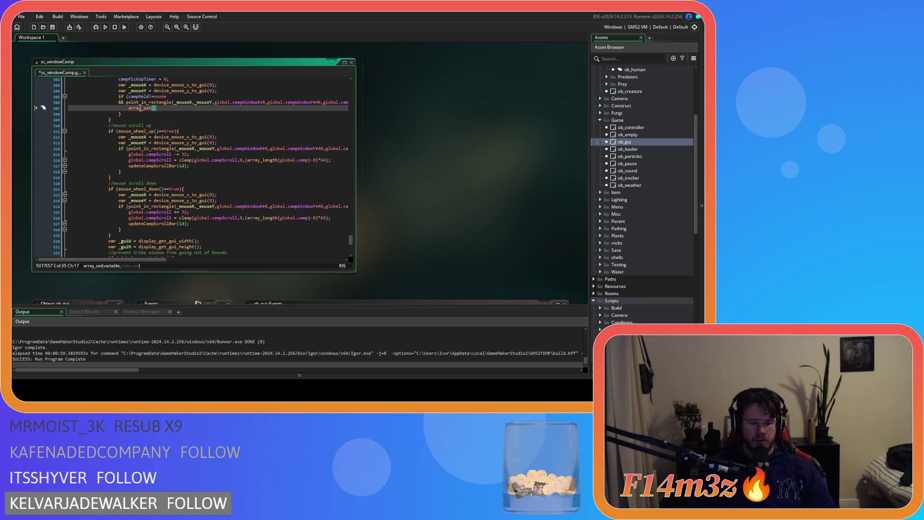
type("p,campDropSlot,g")
type("lobal")
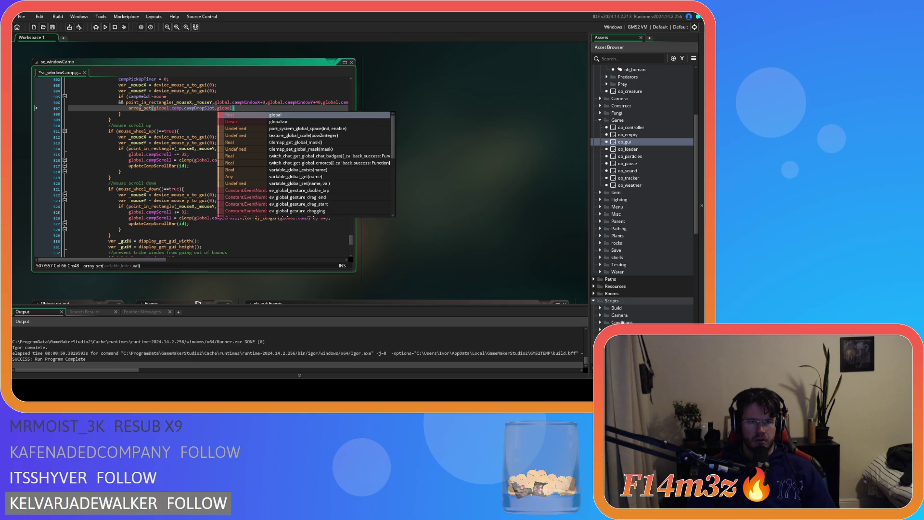
type(".")
type("campHeld")
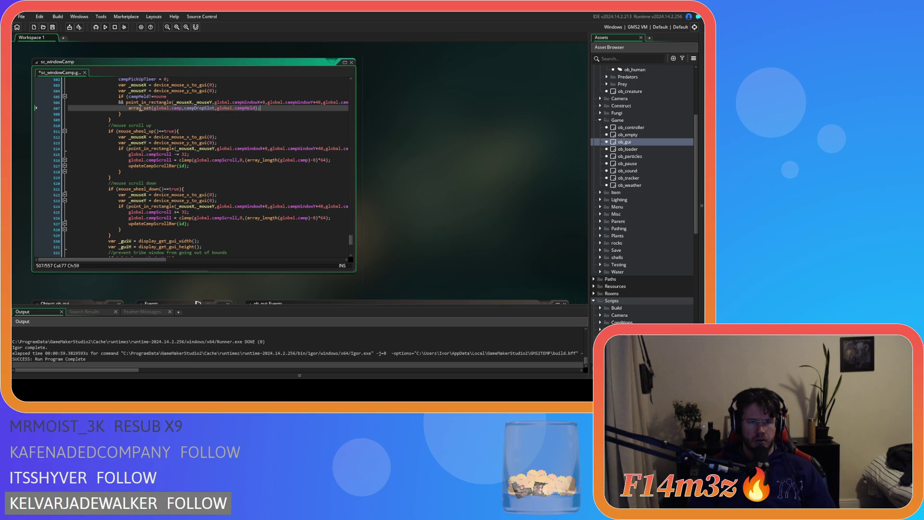
key("Return")
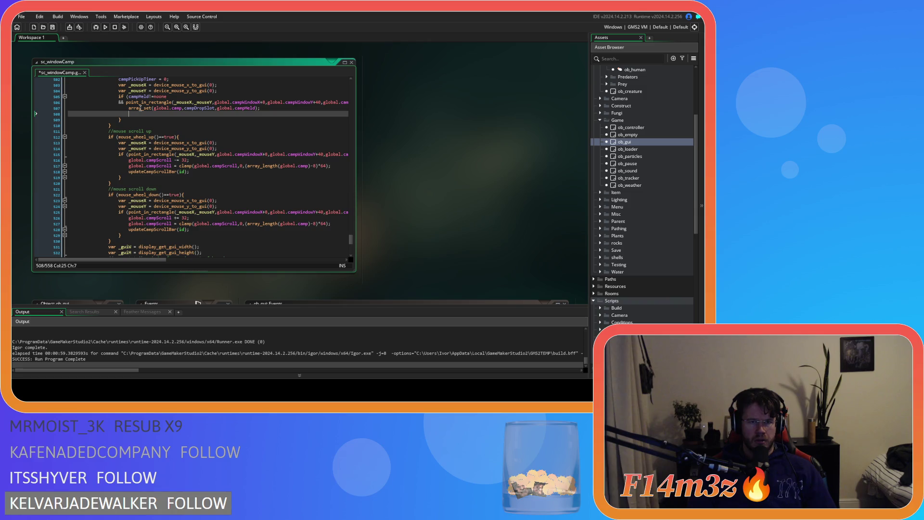
scroll(210, 114, "up", 2)
double_click(221, 137)
key("Delete")
key("Delete")
left_click(263, 137)
key("Return")
type("campHeld = ")
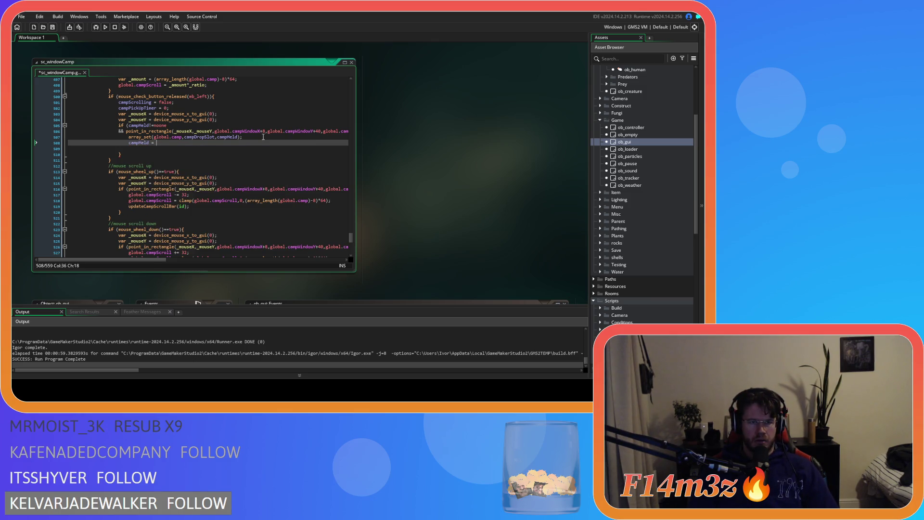
type("noob")
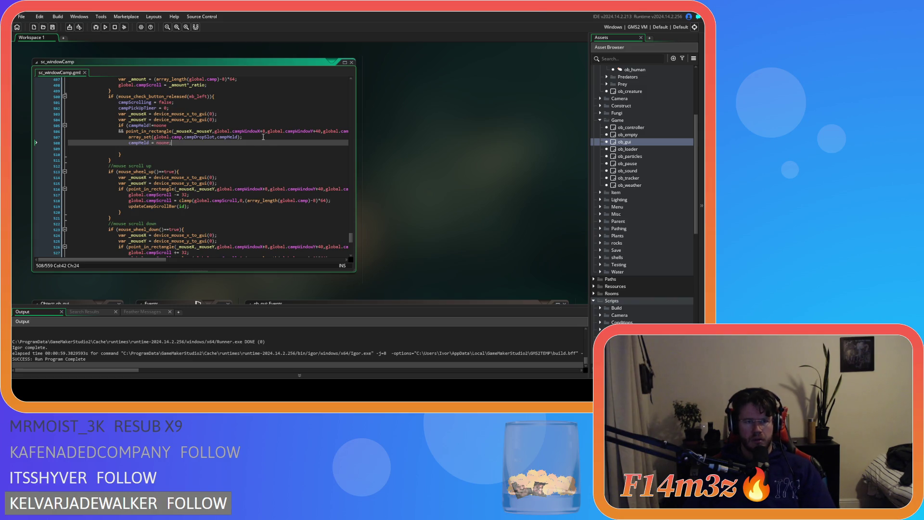
key("F5")
scroll(238, 182, "up", 2)
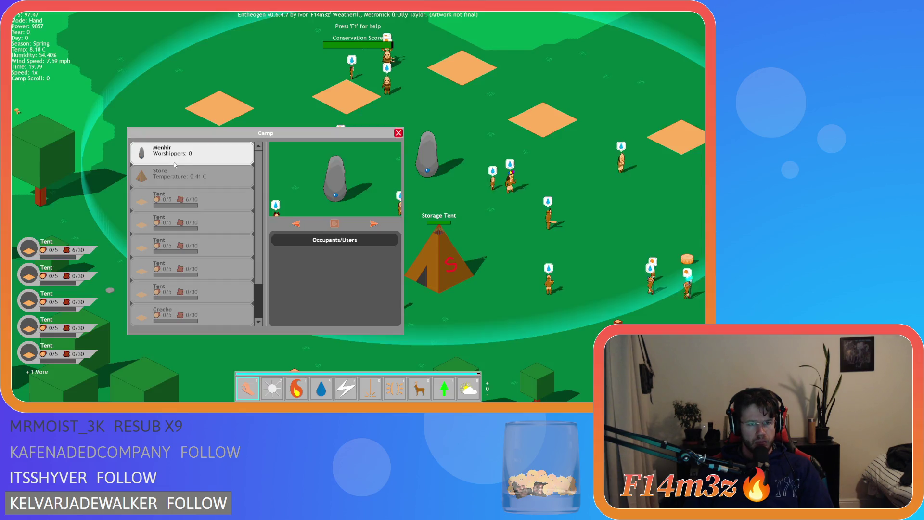
- Drag Menhir down the Camp list and scroll the list while carrying an entry
mouse_move(173, 165)
left_mouse_down()
mouse_move(180, 179)
mouse_move(178, 163)
mouse_move(196, 149)
mouse_move(198, 163)
left_mouse_up()
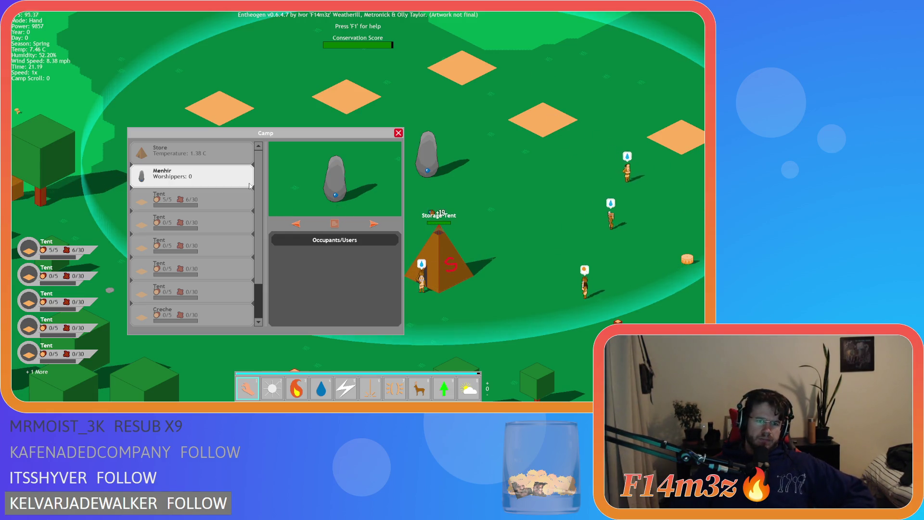
mouse_move(201, 172)
left_mouse_down()
mouse_move(188, 203)
mouse_move(183, 153)
left_mouse_up()
scroll(230, 203, "down", 2)
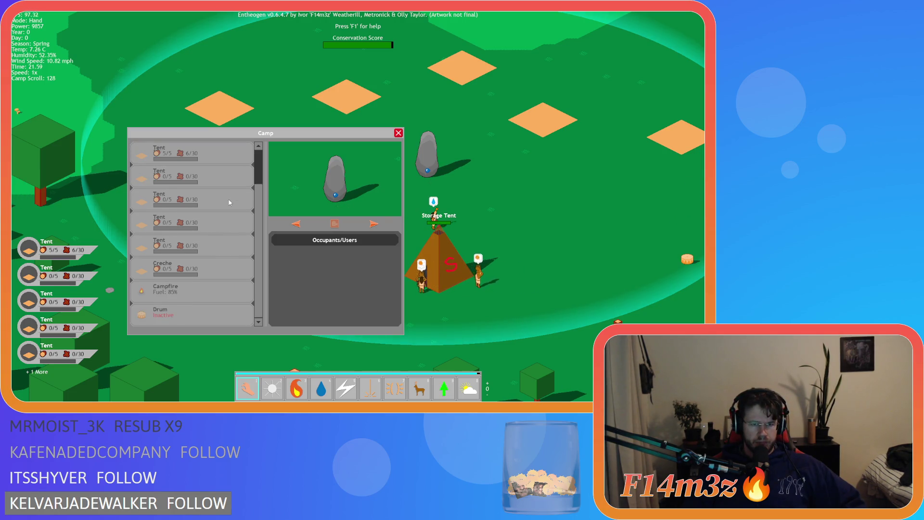
scroll(175, 312, "up", 2)
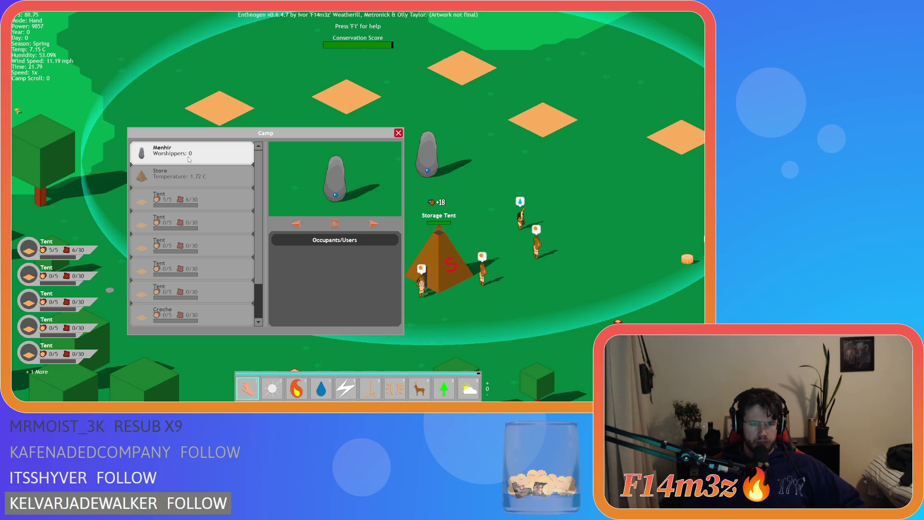
scroll(196, 314, "down", 2)
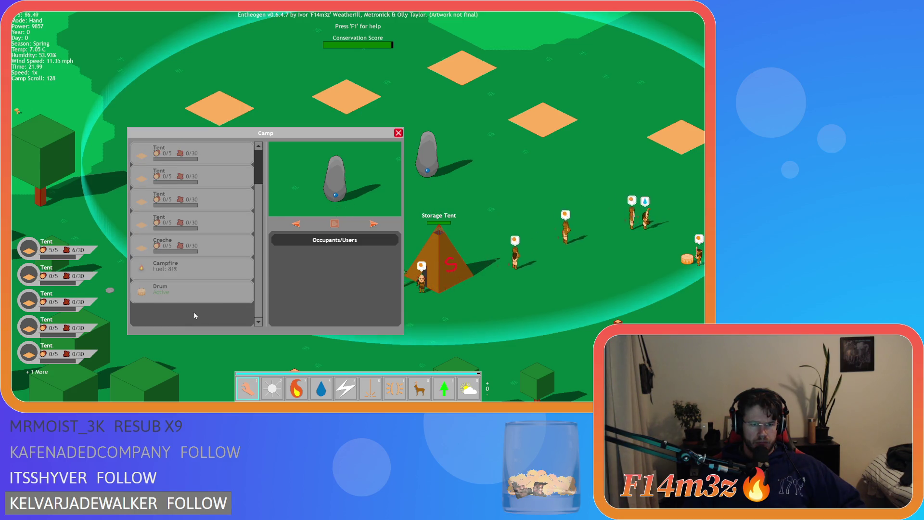
mouse_move(195, 317)
left_mouse_down()
mouse_move(195, 182)
mouse_move(178, 155)
mouse_move(180, 200)
mouse_move(184, 151)
mouse_move(178, 321)
mouse_move(181, 149)
left_mouse_up()
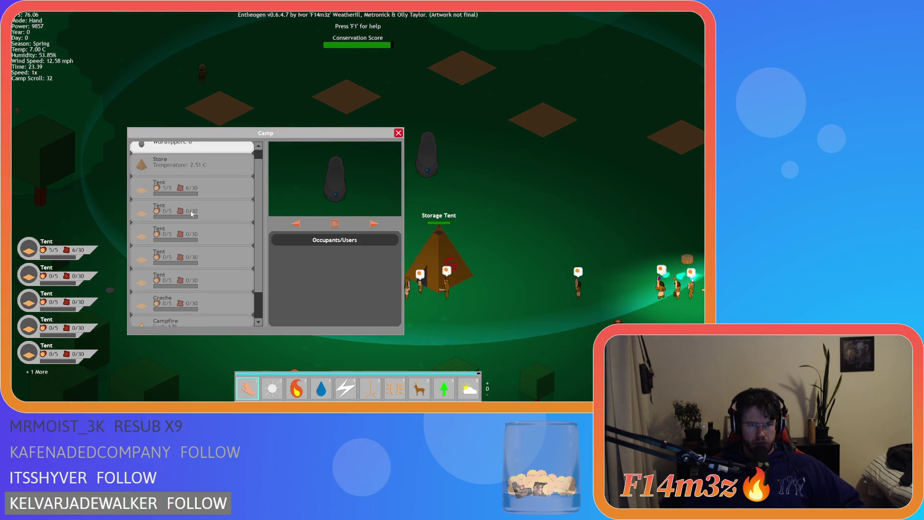
- Quit the game with Escape and Y, returning to the sc_windowCamp code
key("Escape")
key("Escape")
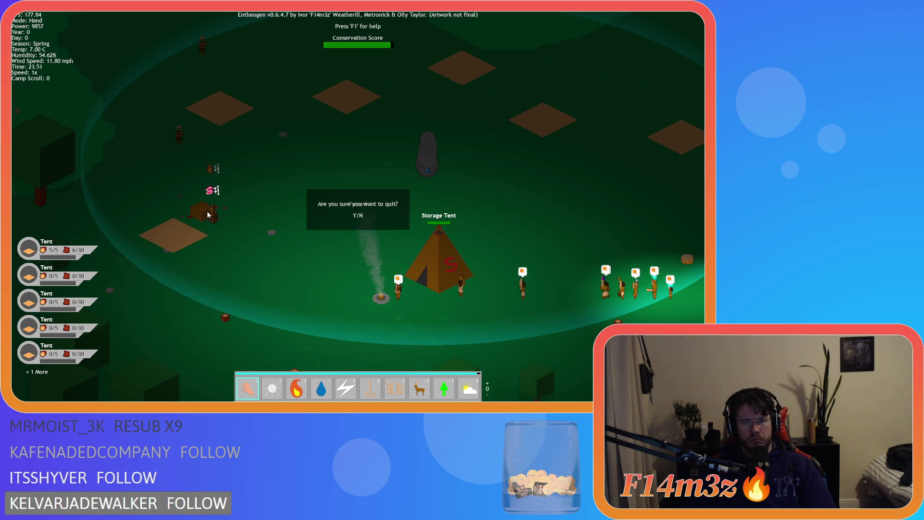
key("y")
left_click(237, 184)
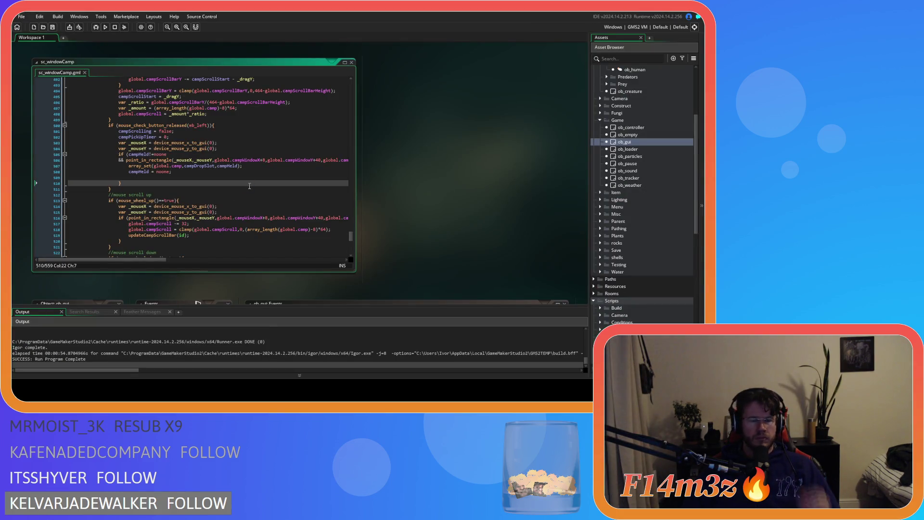
- Delete the empty line 509 after campHeld = noone; in the mouse-release block
scroll(236, 186, "up", 7)
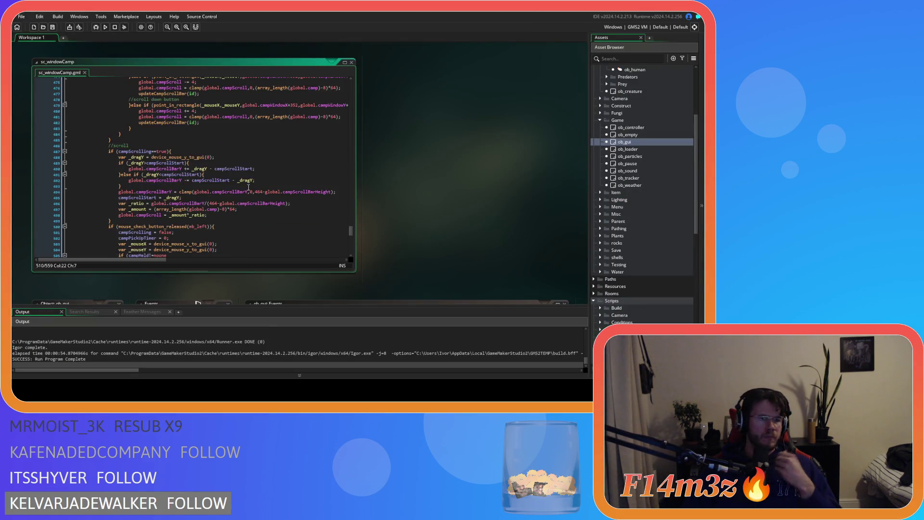
scroll(243, 185, "up", 15)
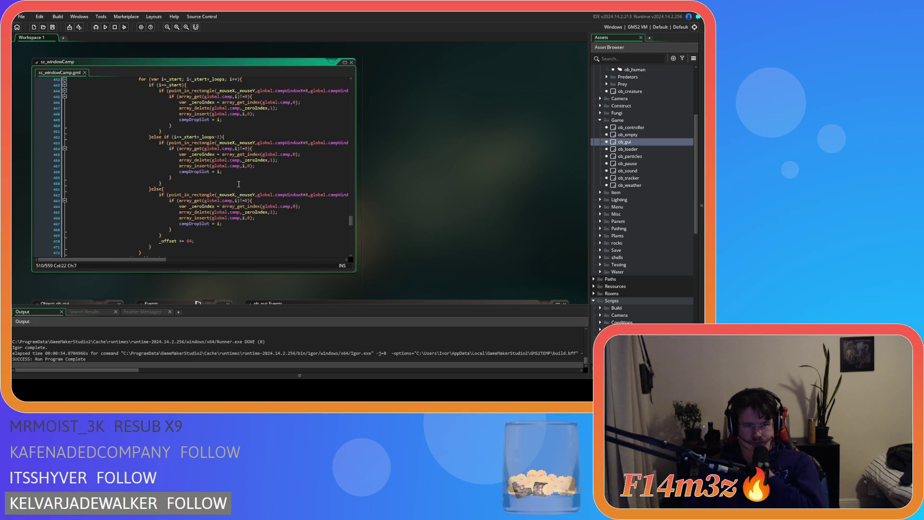
scroll(238, 185, "up", 17)
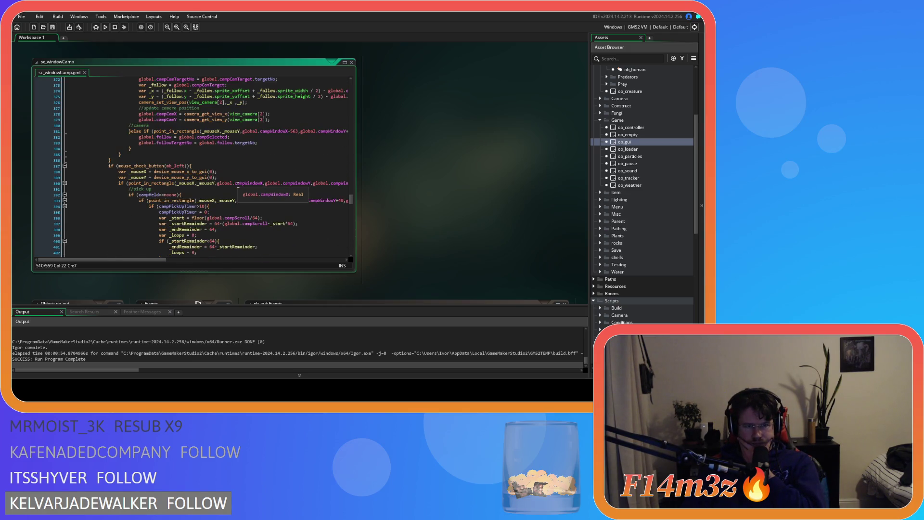
scroll(238, 185, "down", 20)
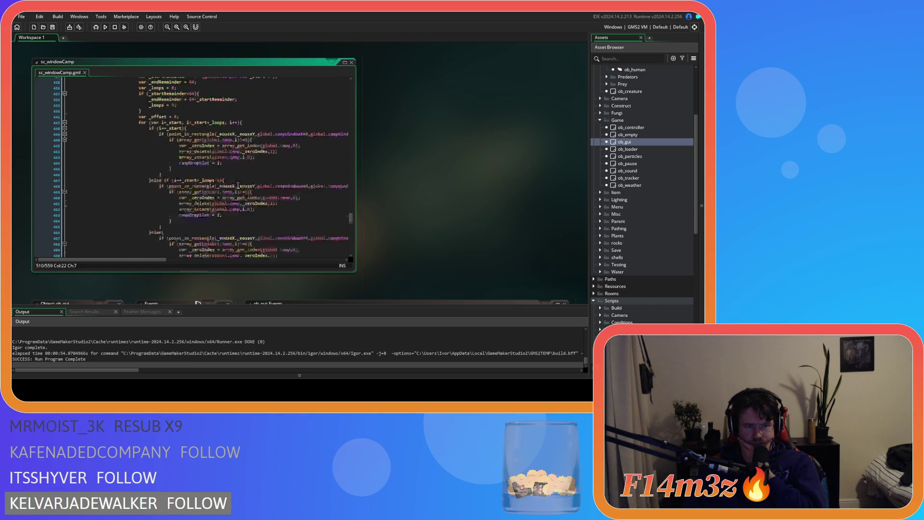
scroll(238, 185, "down", 12)
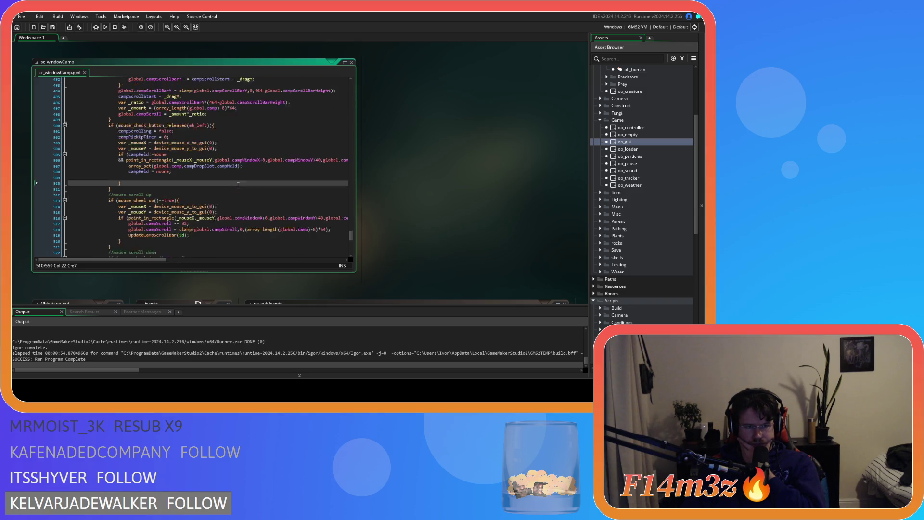
scroll(237, 185, "up", 4)
scroll(238, 185, "down", 5)
left_click_drag(168, 163, 29, 166)
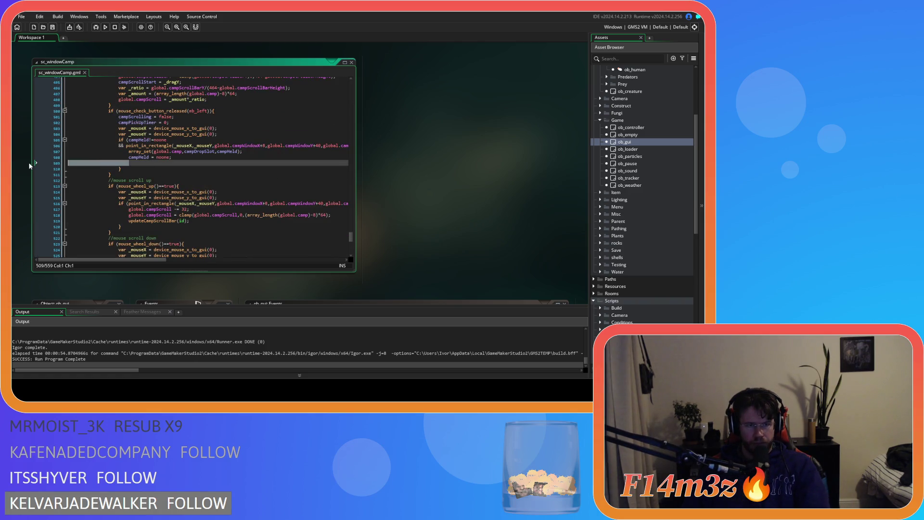
key("BackSpace")
key("BackSpace")
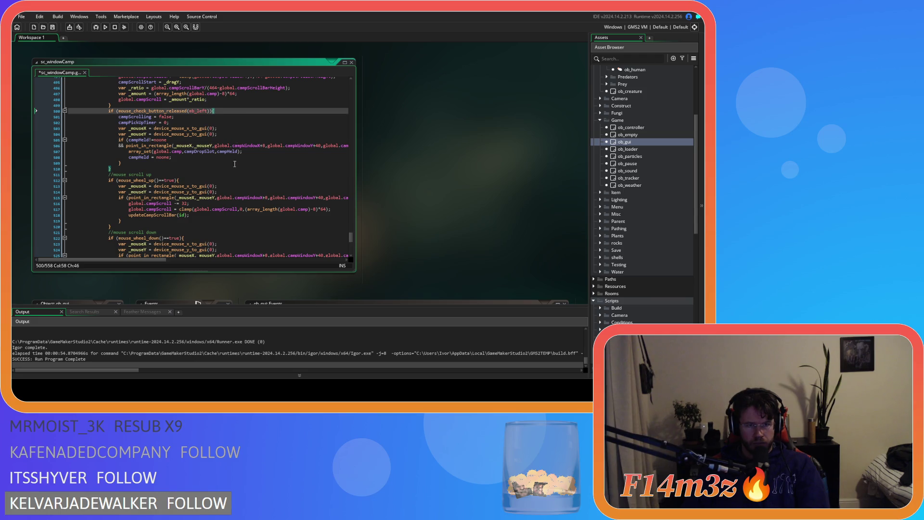
- Move back up to the scroll-button and hold branches around lines 432–477
scroll(234, 161, "up", 15)
scroll(219, 205, "down", 3)
left_click(194, 180)
scroll(213, 195, "up", 12)
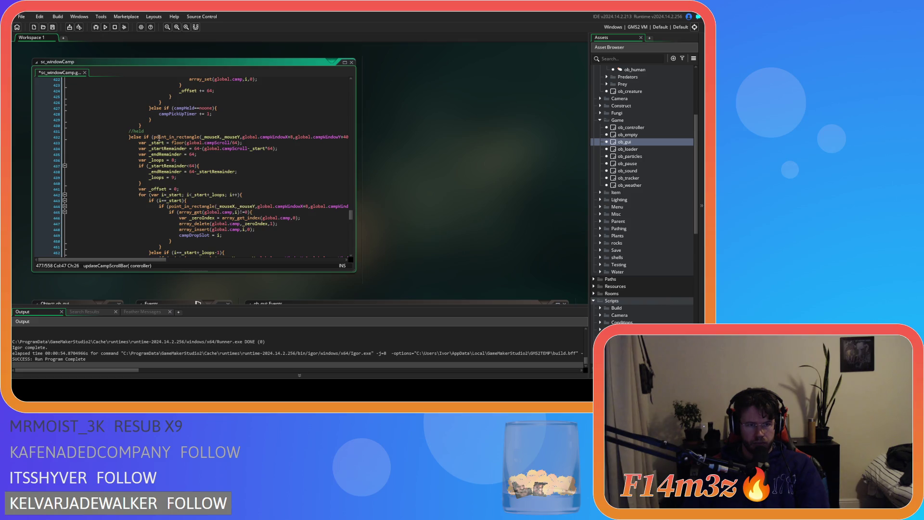
left_click(129, 138)
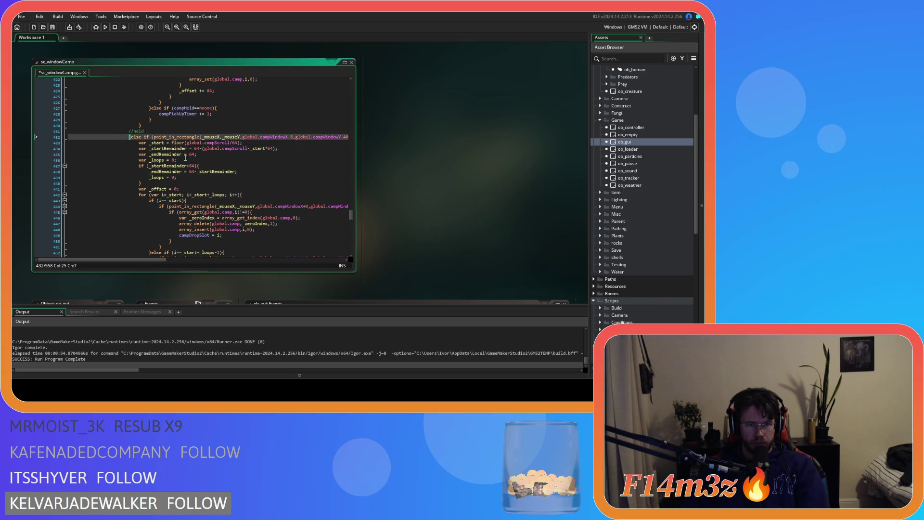
scroll(184, 181, "down", 13)
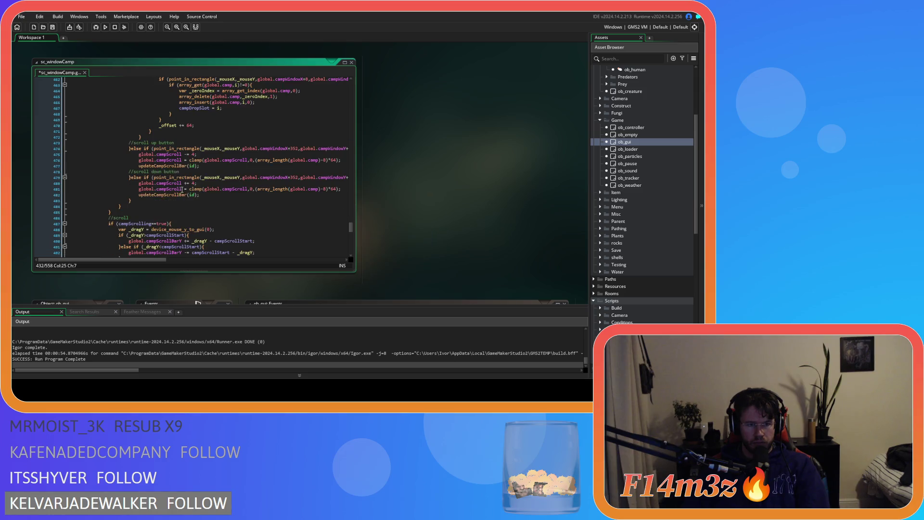
- Copy the scroll-up and scroll-down button blocks (lines 474–483) and delete the first //scroll up button comment
left_click_drag(138, 200, 129, 143)
left_click_drag(143, 199, 131, 150)
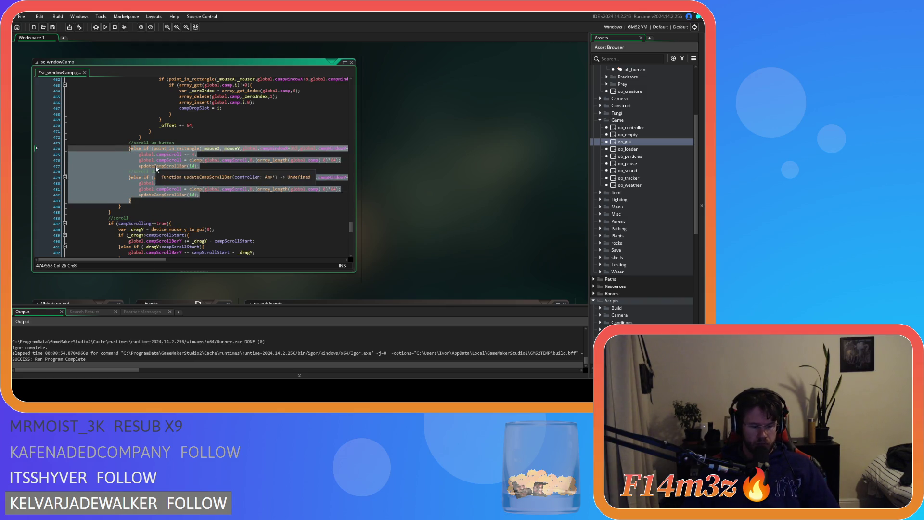
left_click(131, 148)
key("ctrl+v")
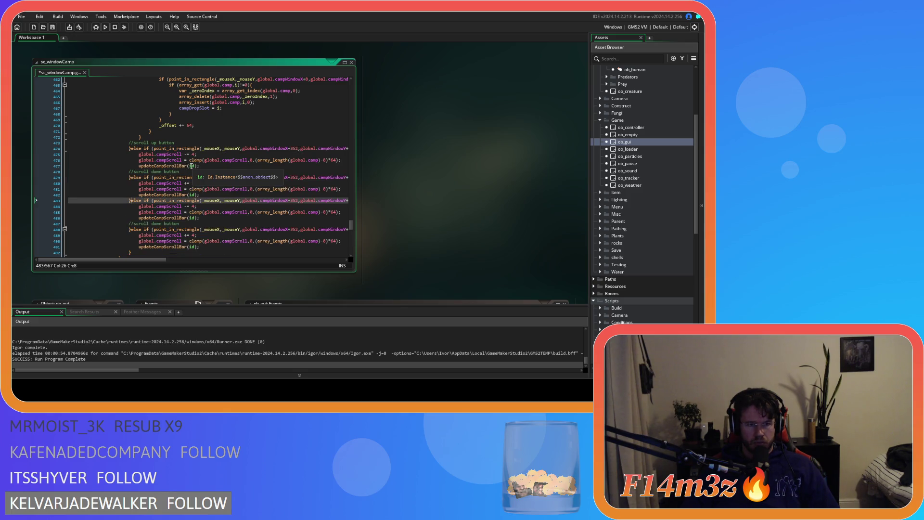
left_click_drag(174, 143, 141, 143)
key("BackSpace")
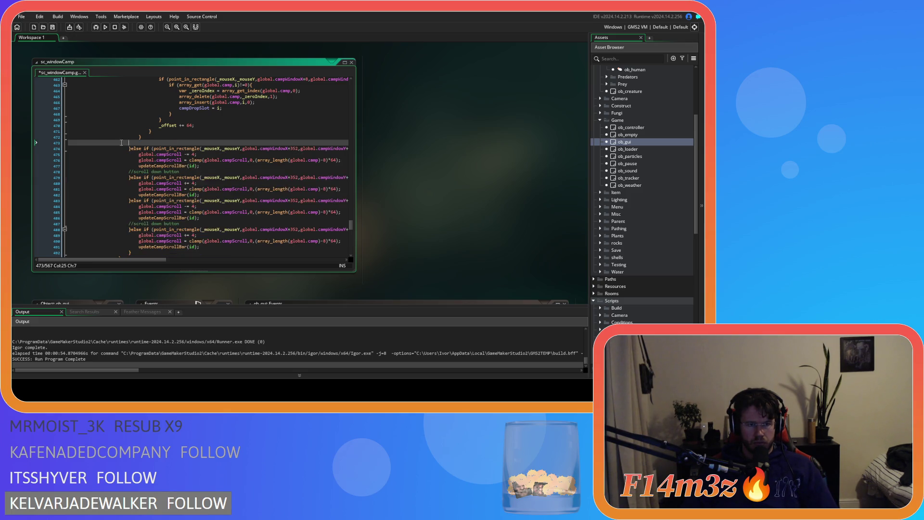
- Place the //scroll up button comment above the second copied block, unindented
key("BackSpace")
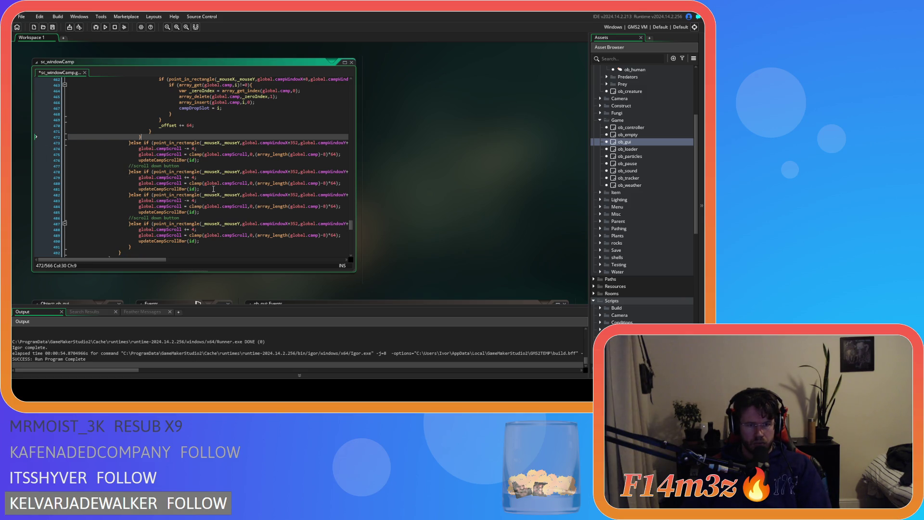
left_click(214, 189)
key("Return")
key("ctrl+v")
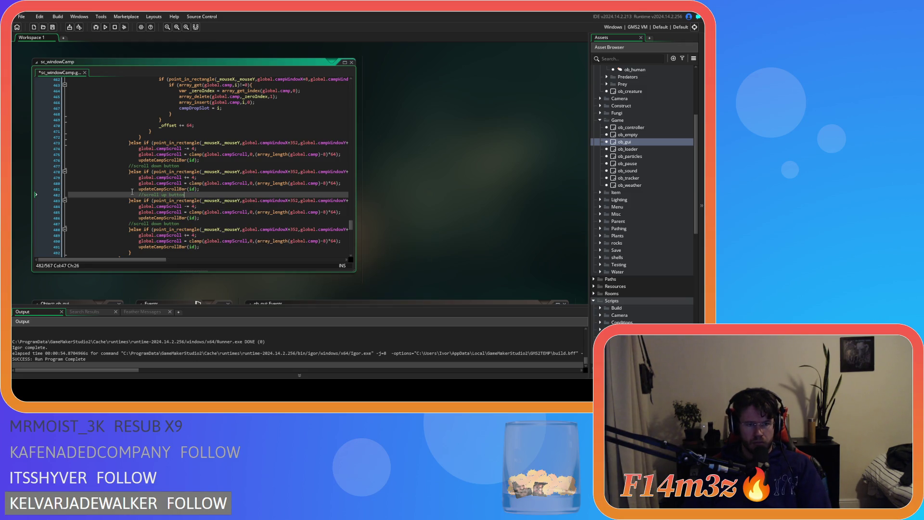
key("shift+Tab")
- Label the first pair //edge scroll up and //edge scroll down, then save the script
left_click(186, 166)
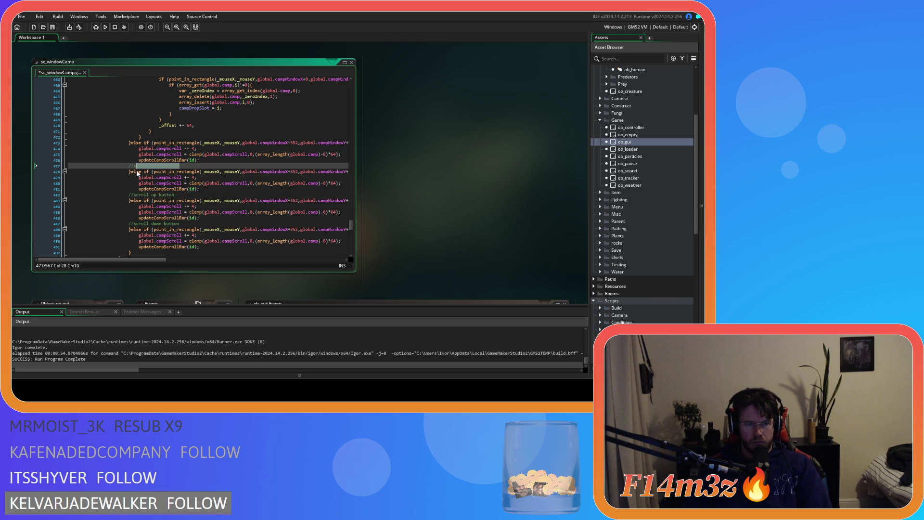
left_click(175, 165)
left_click_drag(184, 166, 133, 166)
type("edge scroll down")
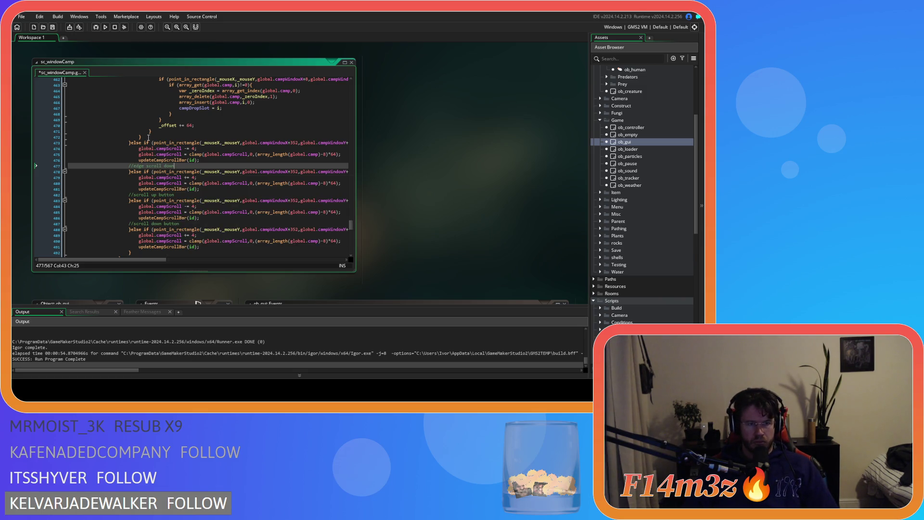
left_click(149, 137)
key("Return")
type("//e")
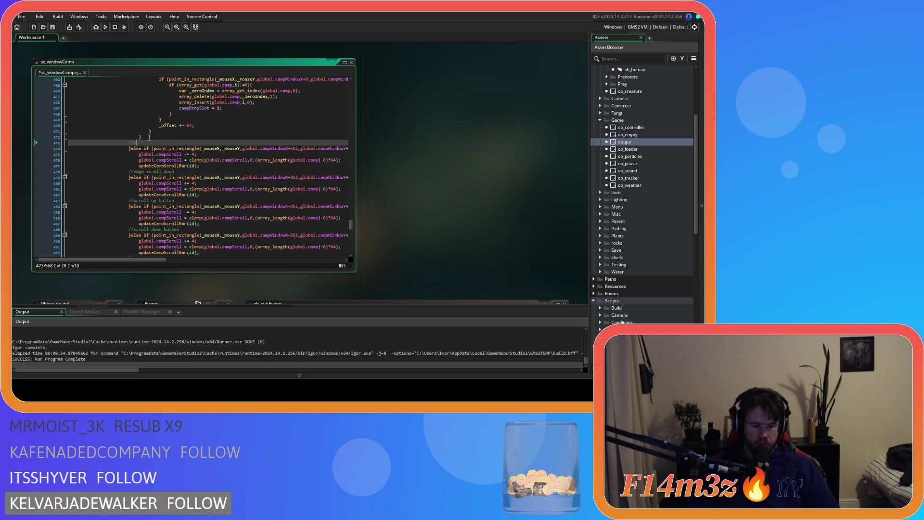
type("dge scro")
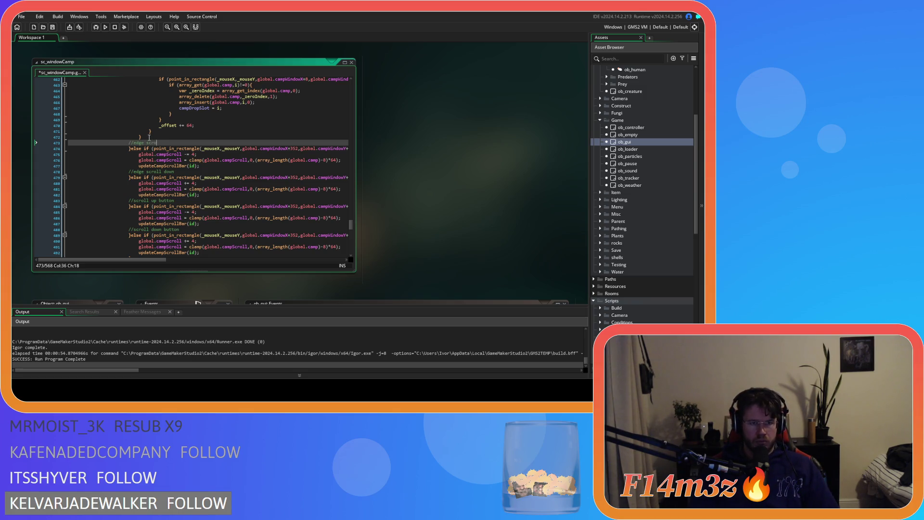
type("ll up")
key("ctrl+s")
left_click(199, 166)
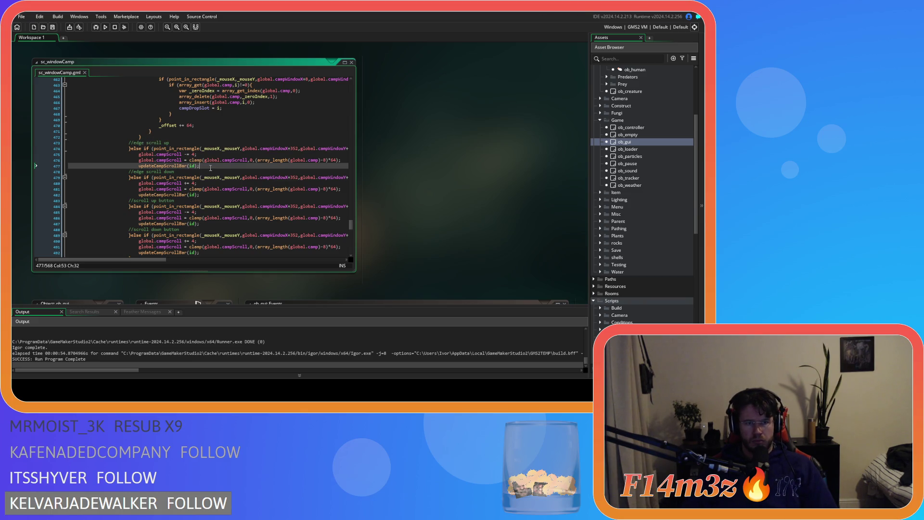
mouse_move(143, 261)
left_mouse_down()
mouse_move(210, 260)
mouse_move(165, 258)
mouse_move(200, 255)
left_mouse_up()
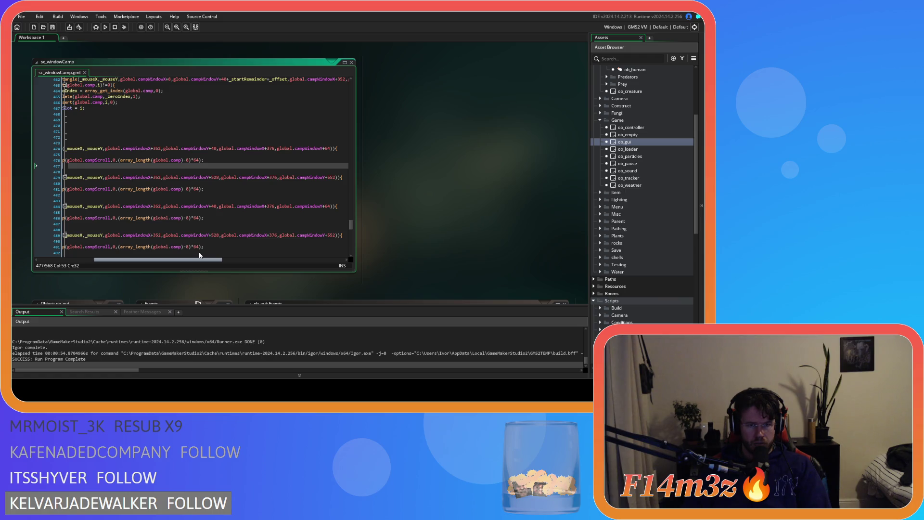
- Paste the list-area coordinates (campWindowY+40 to campWindowX+352, campWindowY+552) into line 474's point_in_rectangle check
left_click_drag(199, 256, 170, 251)
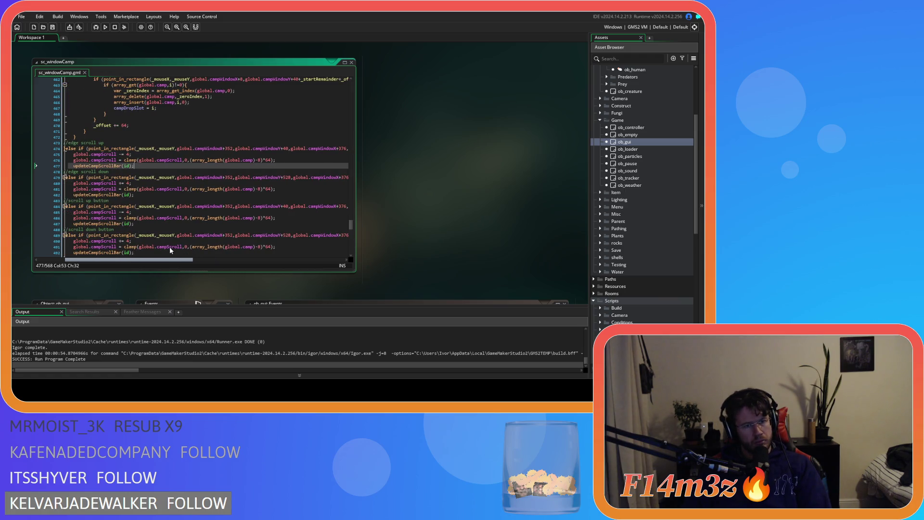
mouse_move(170, 247)
left_mouse_down()
mouse_move(150, 245)
mouse_move(158, 246)
left_mouse_up()
scroll(166, 234, "up", 9)
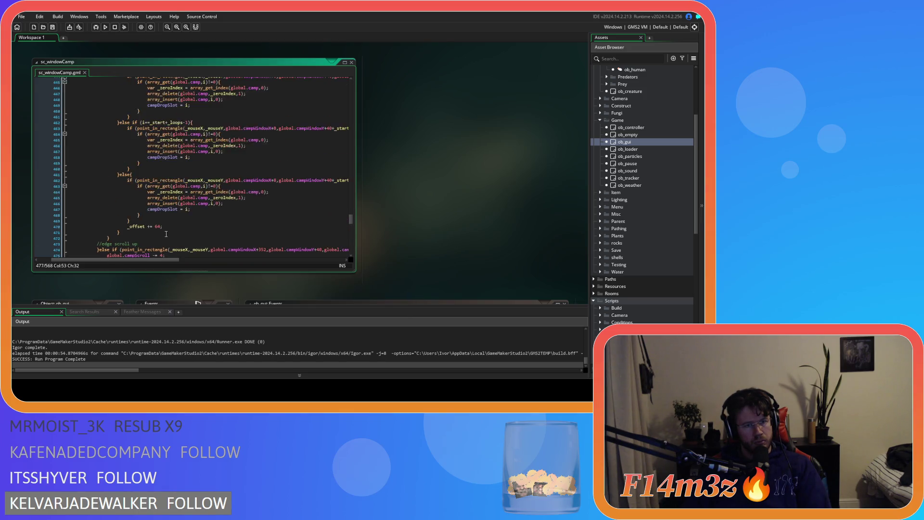
scroll(166, 234, "up", 4)
mouse_move(122, 138)
mouse_move(122, 138)
left_mouse_down()
mouse_move(351, 139)
mouse_move(308, 140)
left_mouse_up()
scroll(300, 191, "down", 11)
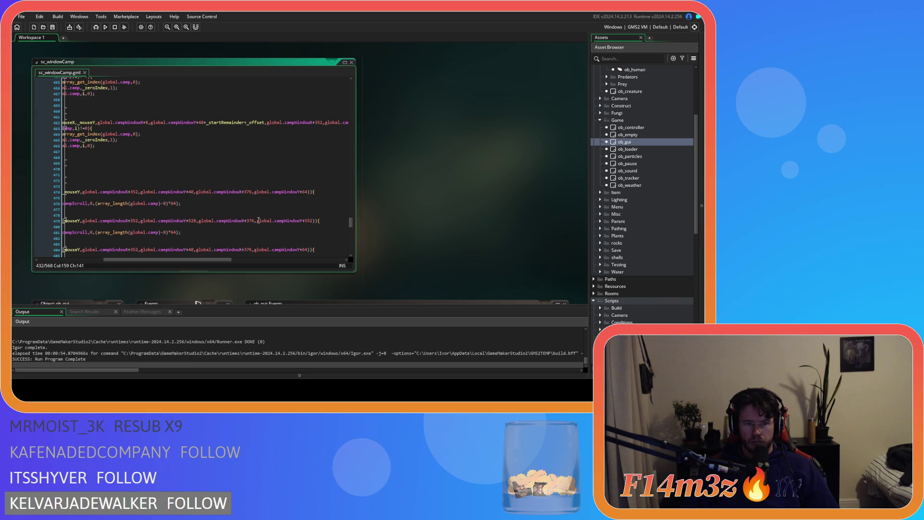
left_click_drag(205, 256, 139, 257)
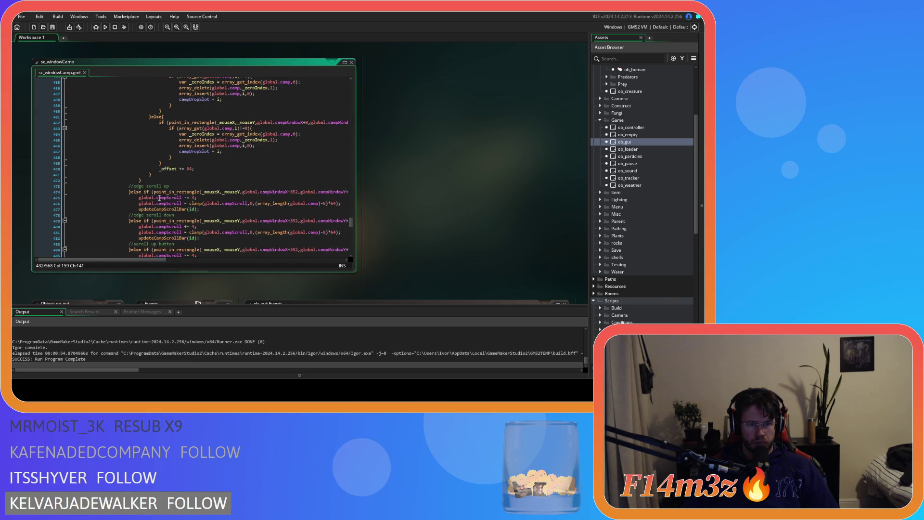
mouse_move(153, 192)
left_mouse_down()
mouse_move(309, 192)
mouse_move(299, 194)
left_mouse_up()
key("ctrl+v")
left_click_drag(241, 260, 164, 263)
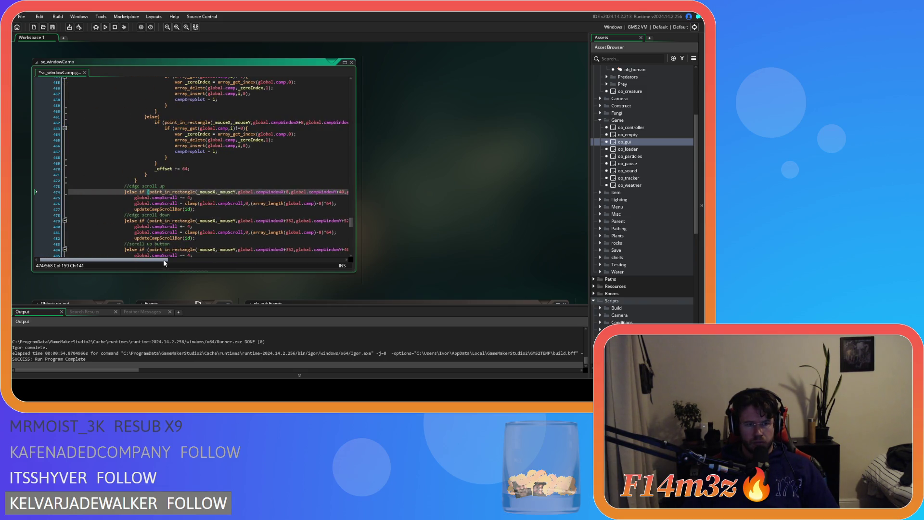
left_click_drag(164, 262, 174, 262)
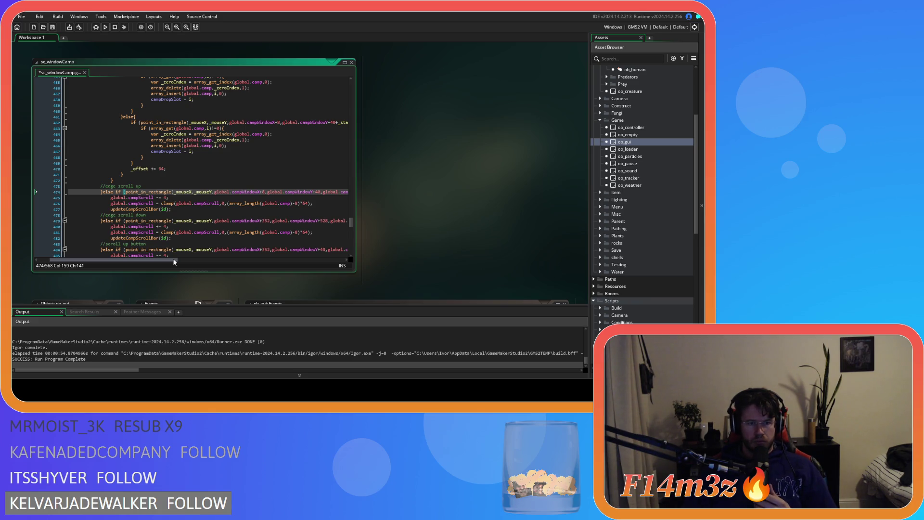
mouse_move(153, 260)
left_mouse_down()
mouse_move(236, 261)
mouse_move(169, 260)
left_mouse_up()
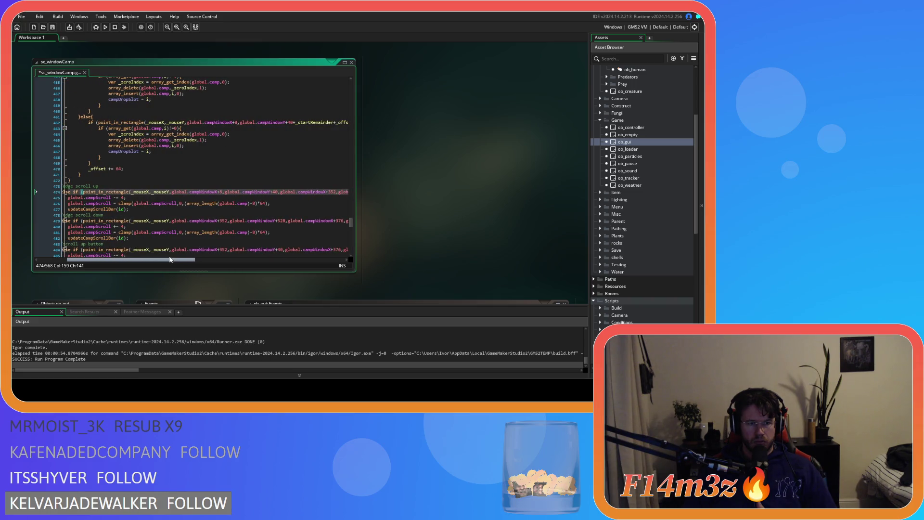
mouse_move(170, 260)
left_mouse_down()
mouse_move(229, 264)
mouse_move(204, 258)
left_mouse_up()
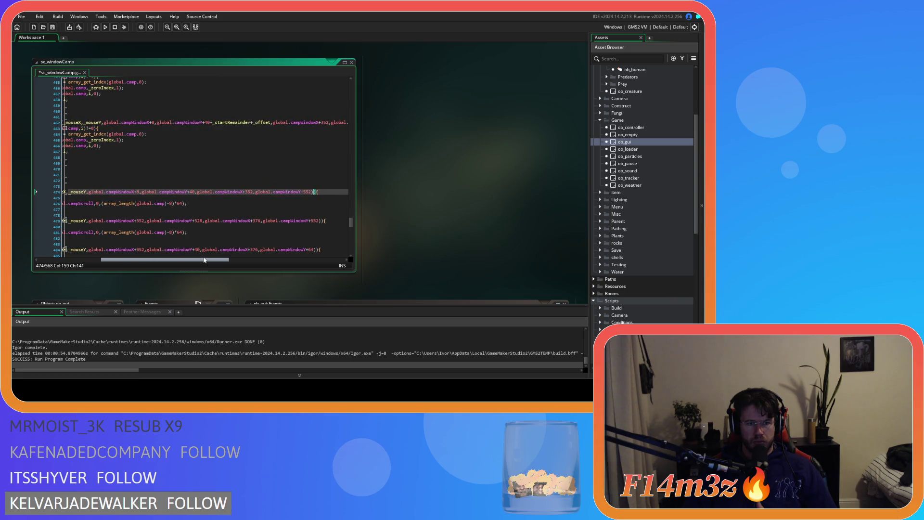
- Change the edge-scroll-up rectangle's bottom bound on line 474 from 552 to 56
left_click(312, 191)
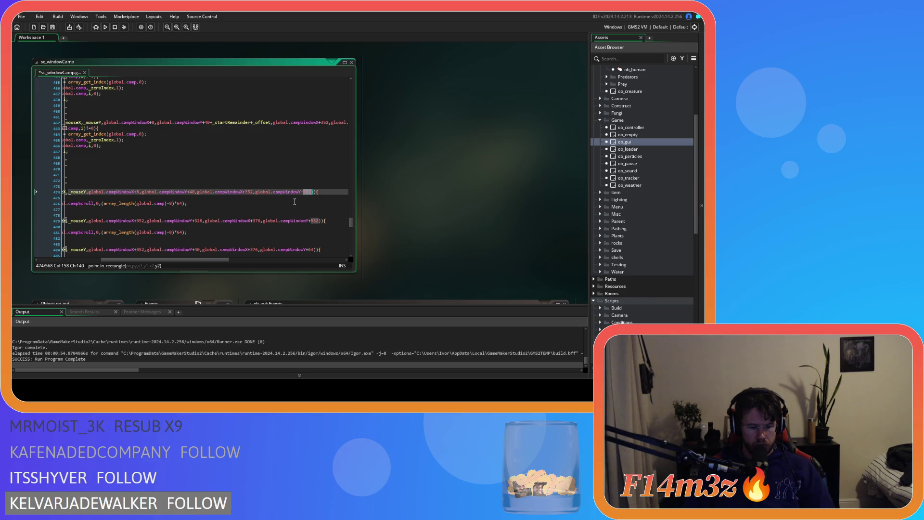
key("Left")
mouse_move(224, 263)
left_mouse_down()
mouse_move(200, 260)
mouse_move(243, 260)
left_mouse_up()
- Copy that point_in_rectangle call over the edge-scroll-down check on line 479
mouse_move(254, 191)
left_mouse_down()
mouse_move(71, 192)
mouse_move(153, 192)
left_mouse_up()
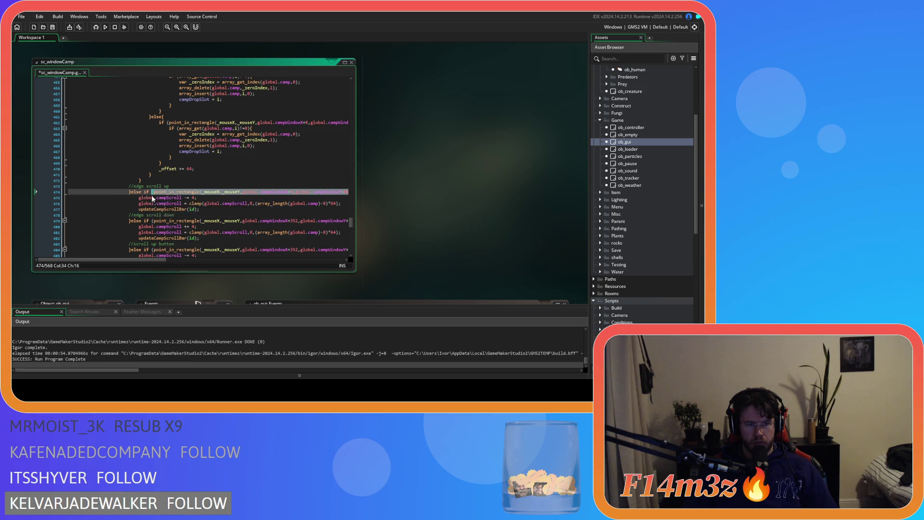
left_click_drag(154, 259, 221, 260)
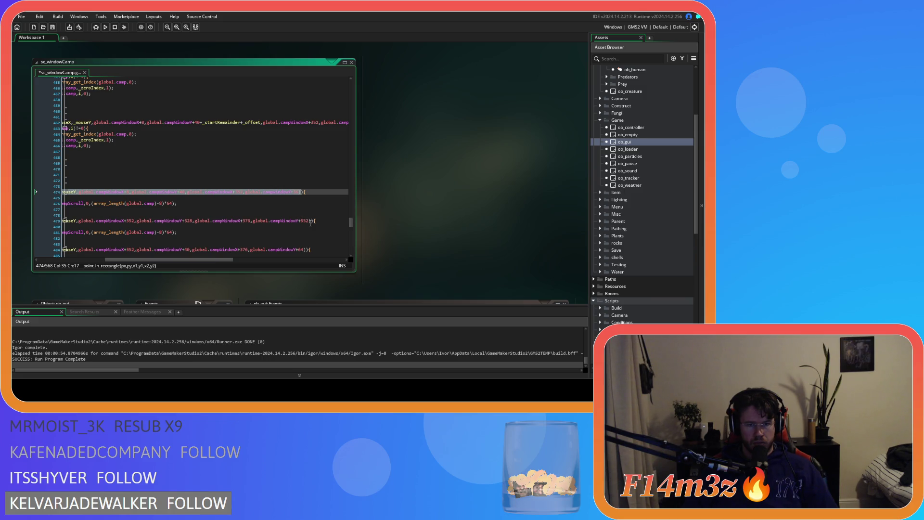
left_click_drag(311, 222, 196, 222)
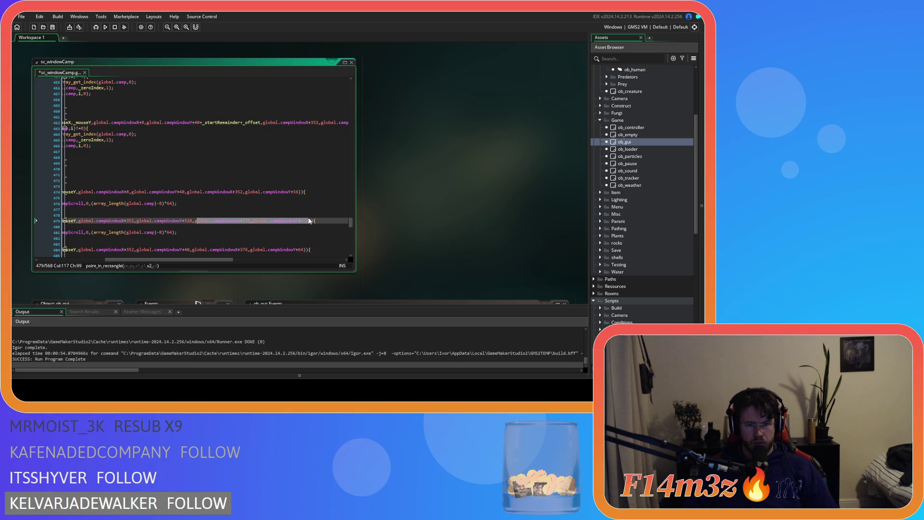
left_click(107, 227)
left_click_drag(67, 226, 127, 228)
left_click(96, 222)
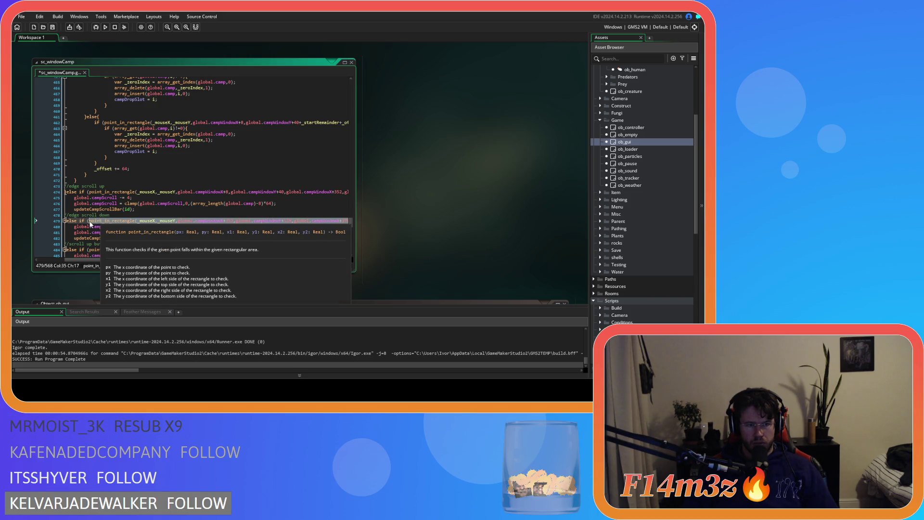
key("End")
mouse_move(178, 262)
left_mouse_down()
mouse_move(144, 259)
mouse_move(171, 257)
left_mouse_up()
double_click(204, 221)
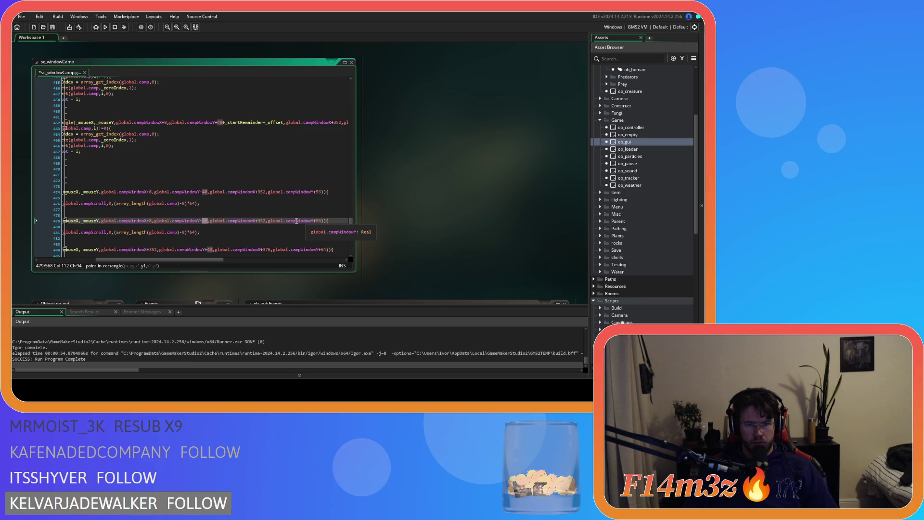
scroll(279, 221, "up", 10)
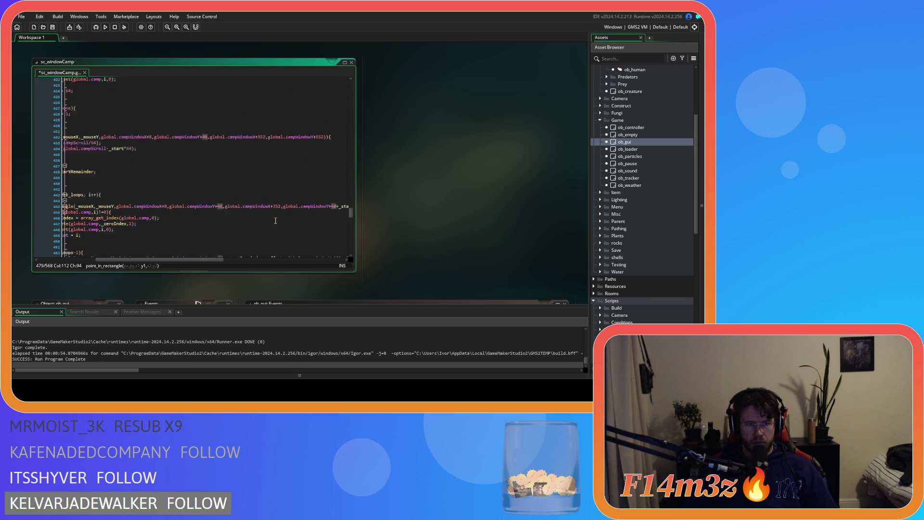
scroll(275, 221, "up", 7)
left_click_drag(187, 261, 129, 256)
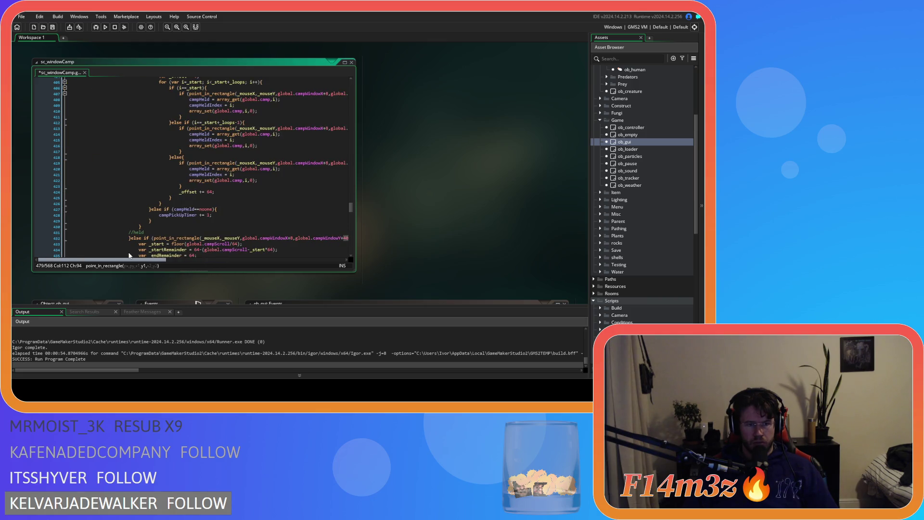
scroll(183, 235, "up", 8)
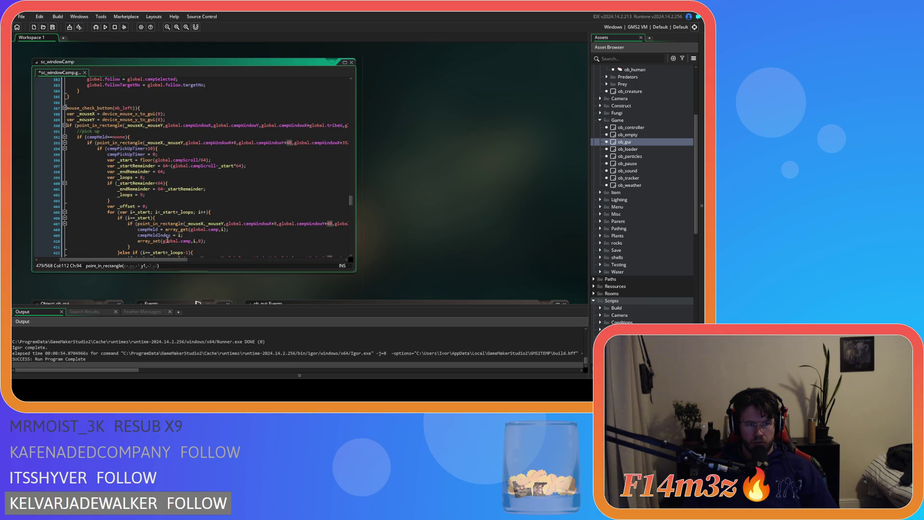
left_click_drag(144, 260, 200, 262)
left_click(223, 143)
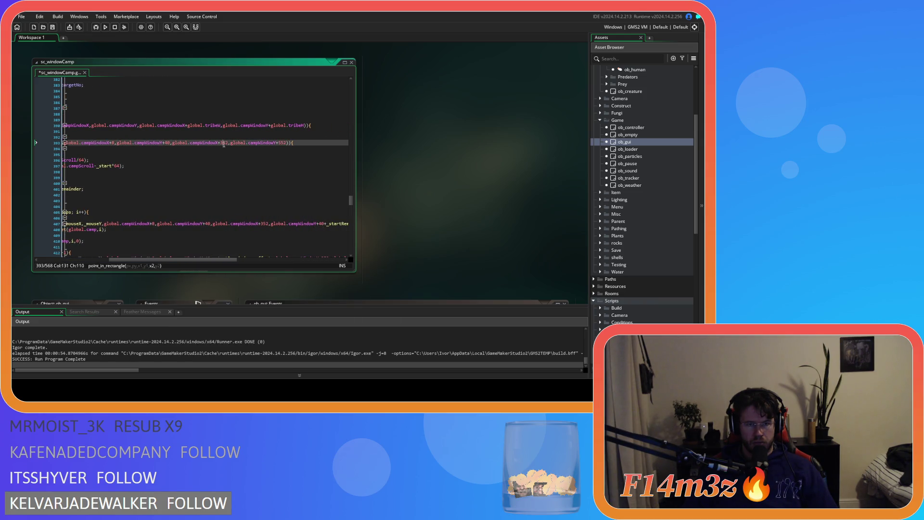
double_click(224, 143)
double_click(283, 143)
scroll(246, 226, "down", 7)
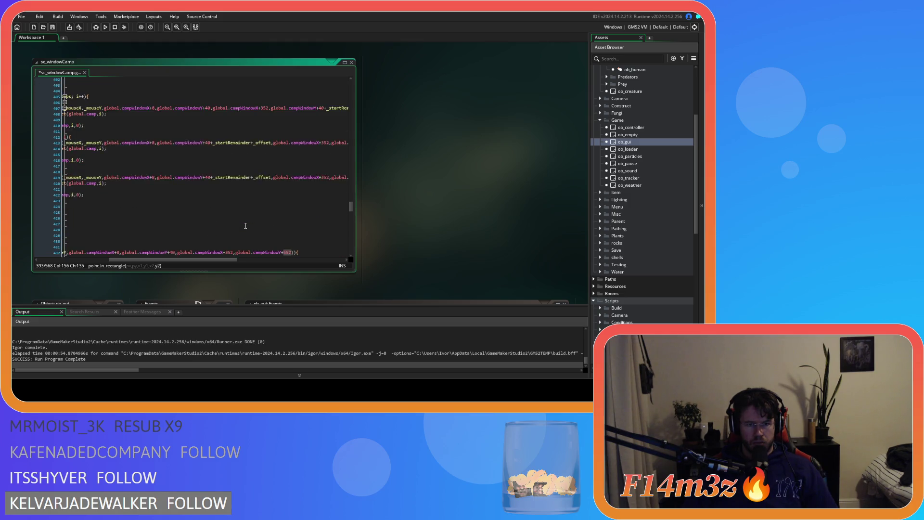
scroll(246, 226, "down", 4)
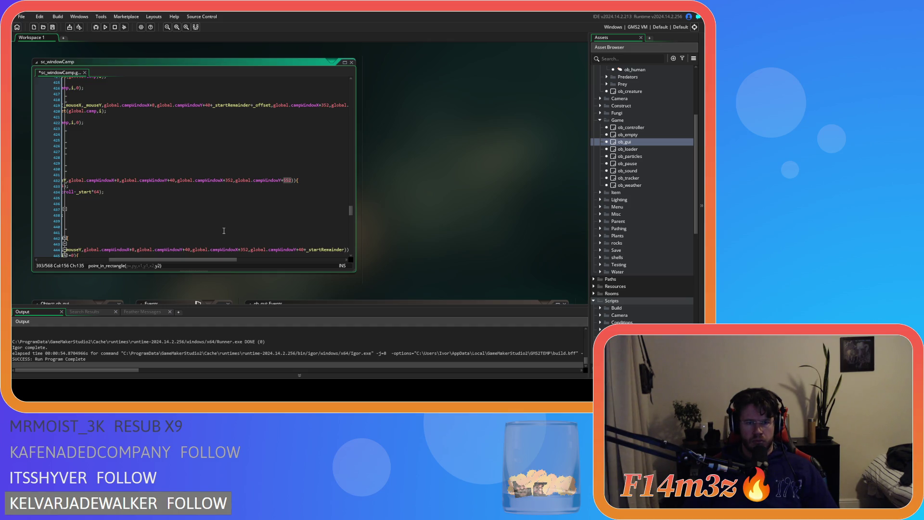
scroll(224, 231, "down", 4)
left_click_drag(209, 260, 137, 261)
scroll(172, 233, "down", 9)
scroll(171, 233, "down", 3)
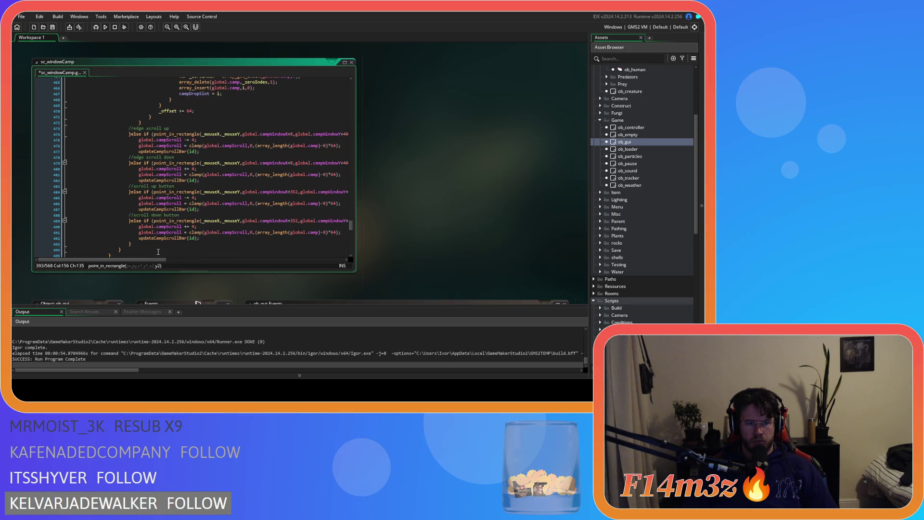
mouse_move(116, 261)
left_mouse_down()
mouse_move(223, 261)
mouse_move(208, 261)
left_mouse_up()
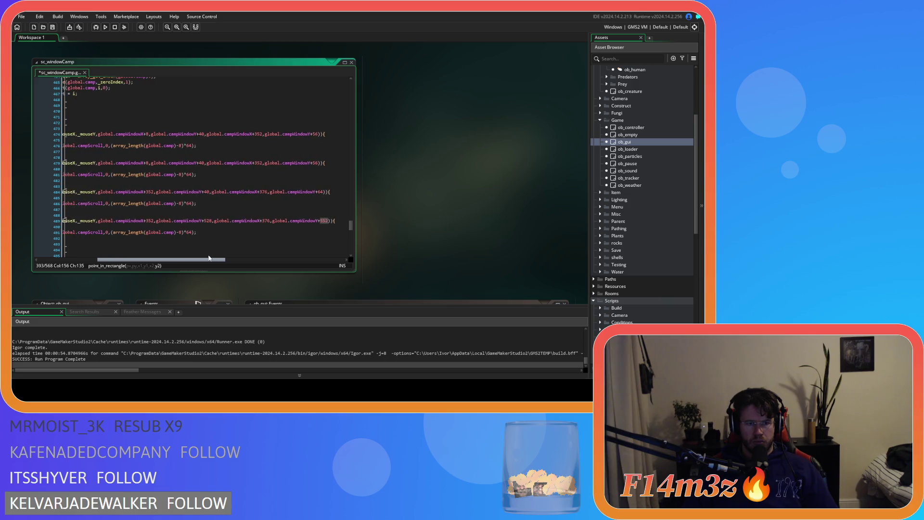
- Change line 479's edge-scroll-down bounds to campWindowY+536 and campWindowY+552, then save sc_windowCamp
left_click(316, 163)
key("Delete")
key("Delete")
type("552")
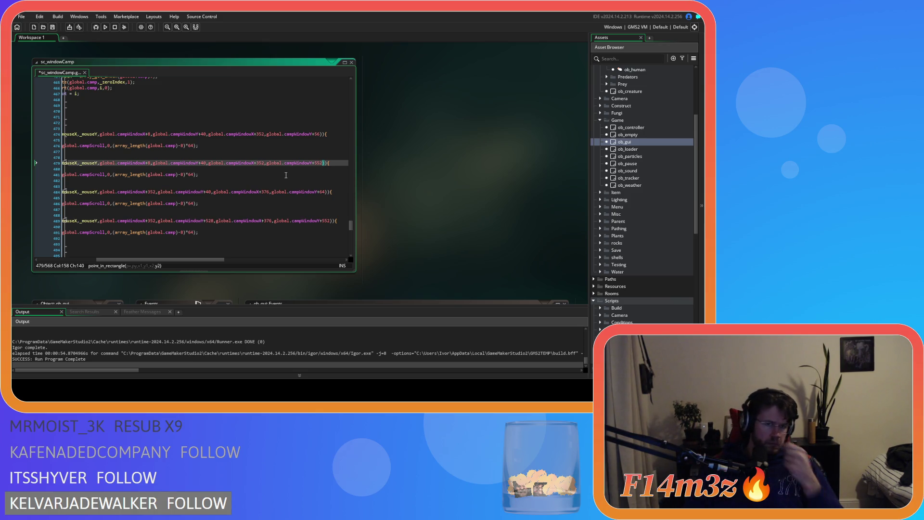
double_click(203, 163)
type("552")
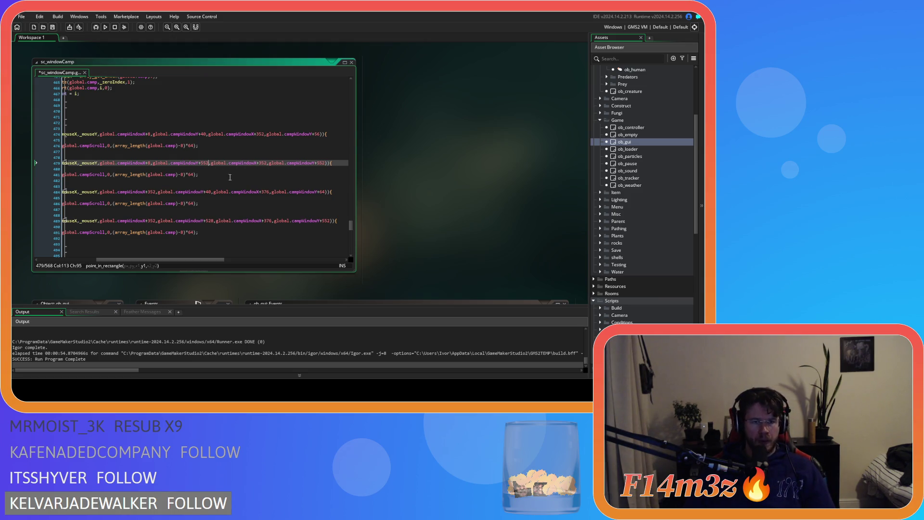
left_click(202, 164)
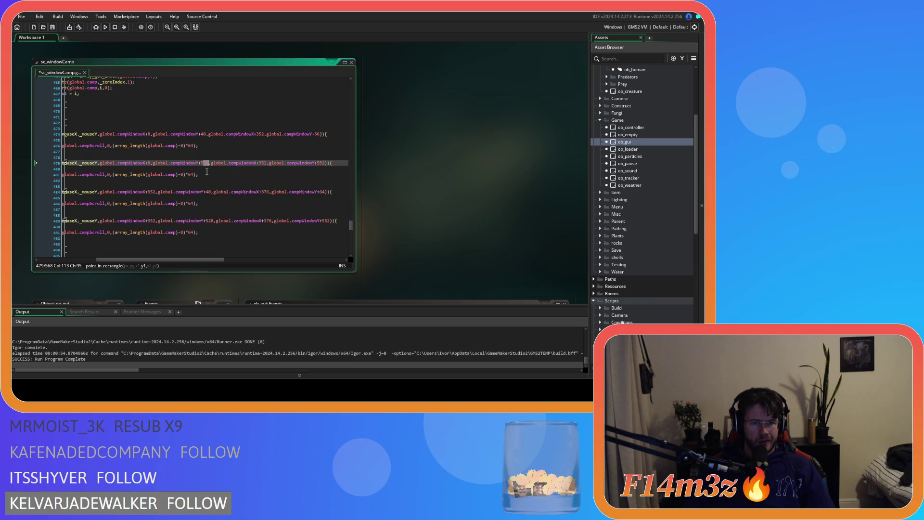
type("36")
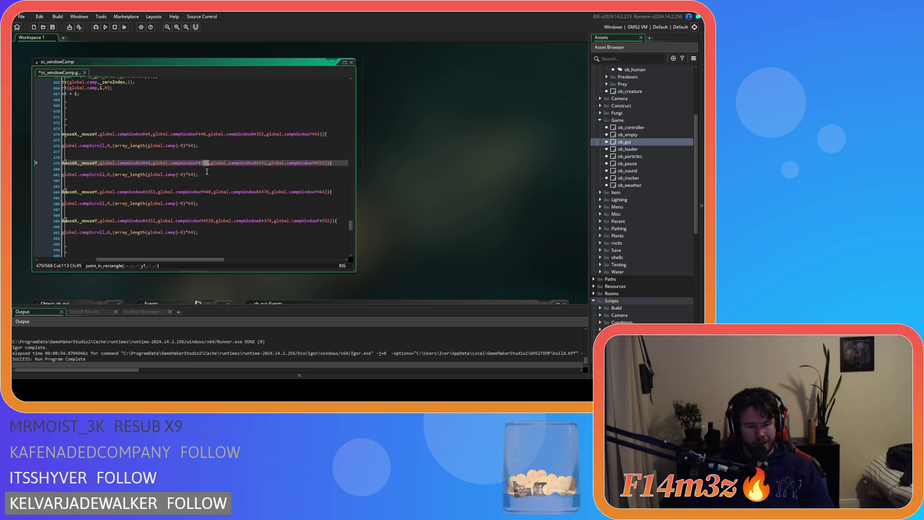
key("ctrl+s")
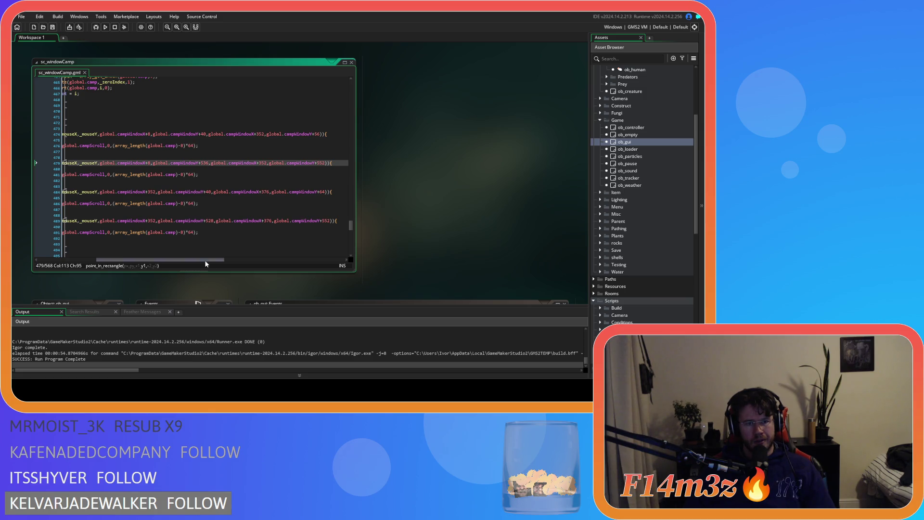
left_click_drag(205, 260, 163, 261)
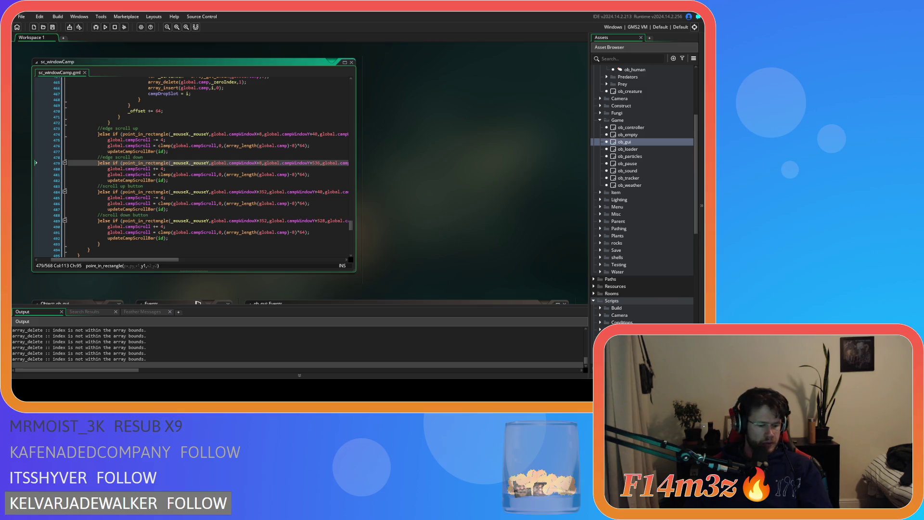
- Quit the running Entheogen game and return to the sc_windowCamp scroll code
key("alt+Tab")
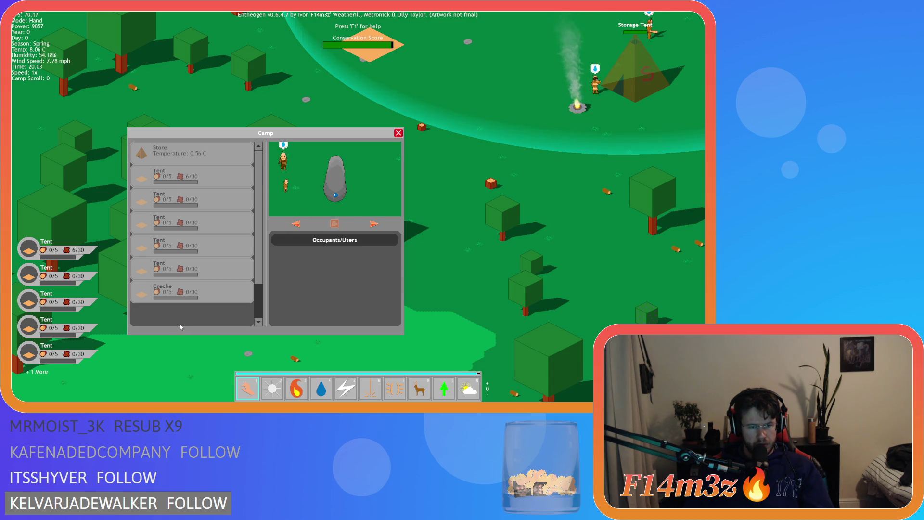
key("Escape")
key("Escape")
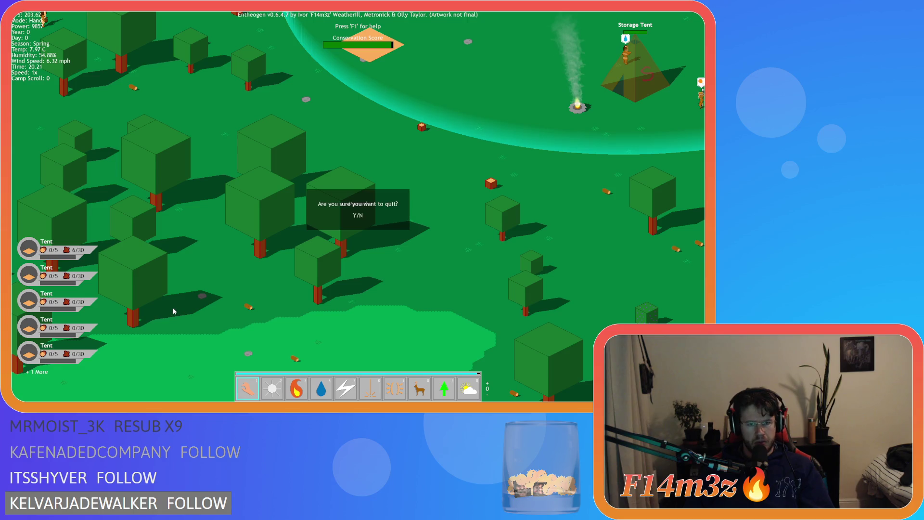
key("Return")
key("alt+F4")
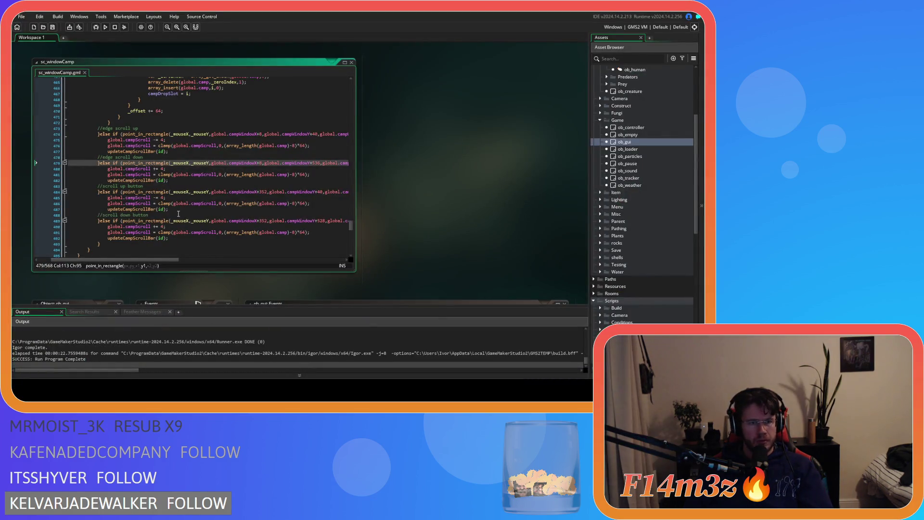
scroll(180, 218, "up", 5)
scroll(180, 217, "up", 5)
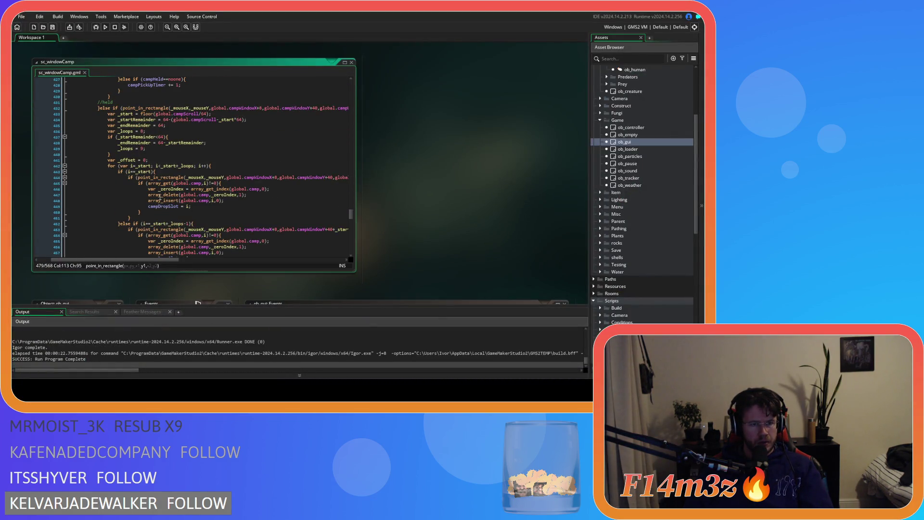
scroll(160, 197, "down", 8)
- Select the //edge scroll up and //edge scroll down blocks, lines 474 through 484
left_click(108, 223)
scroll(107, 225, "up", 9)
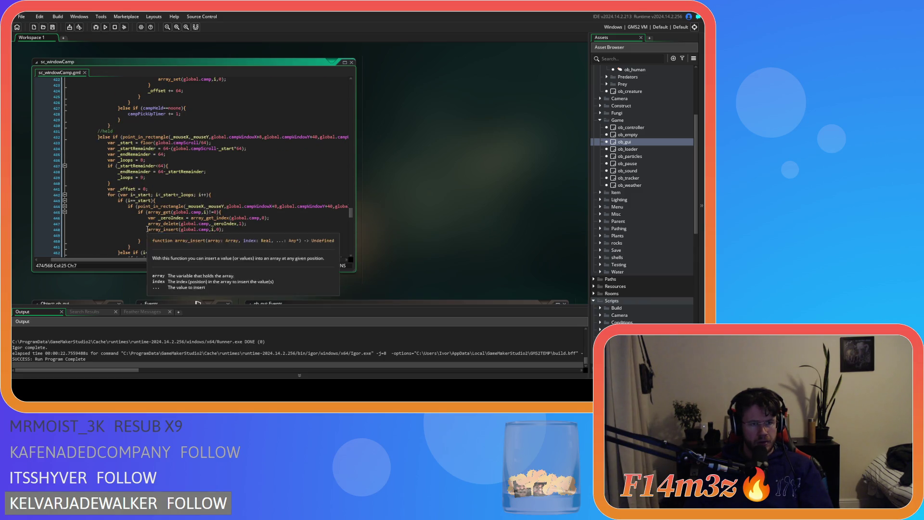
mouse_move(128, 259)
left_mouse_down()
mouse_move(209, 262)
mouse_move(111, 261)
left_mouse_up()
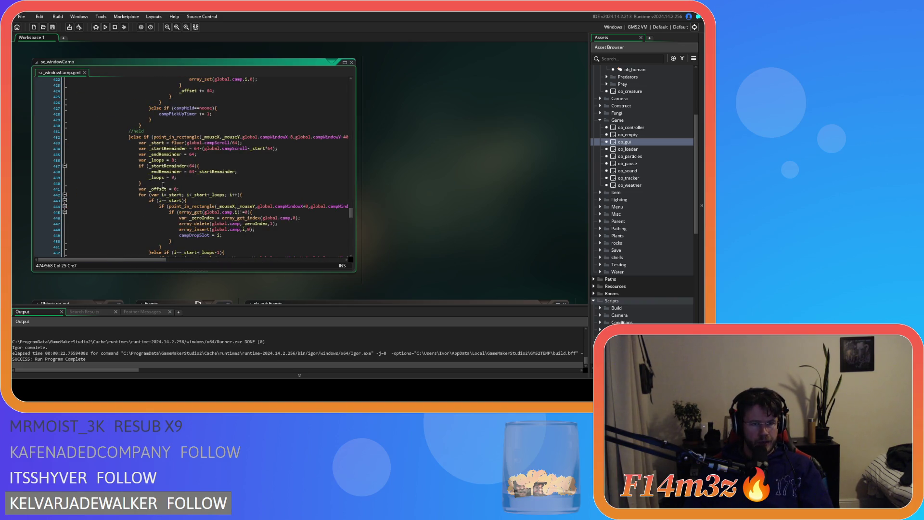
scroll(162, 185, "down", 12)
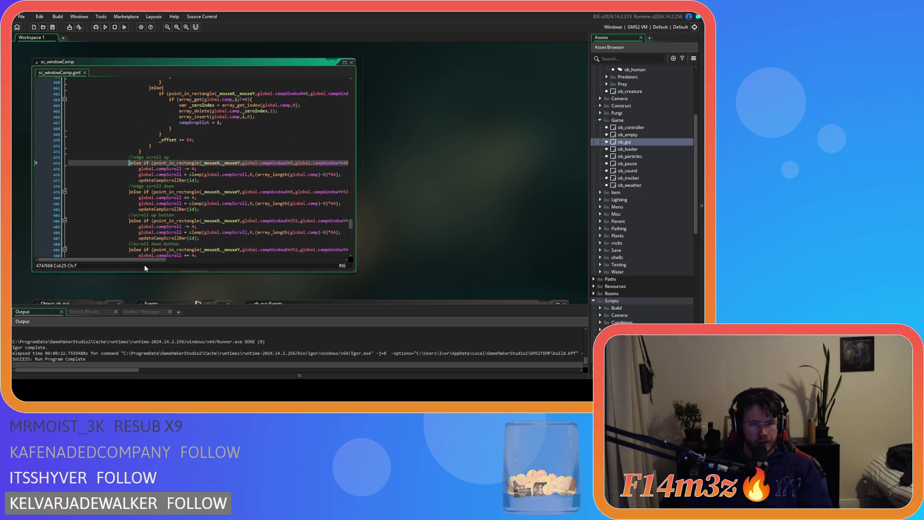
mouse_move(147, 261)
left_mouse_down()
mouse_move(241, 261)
mouse_move(153, 261)
left_mouse_up()
scroll(157, 251, "up", 4)
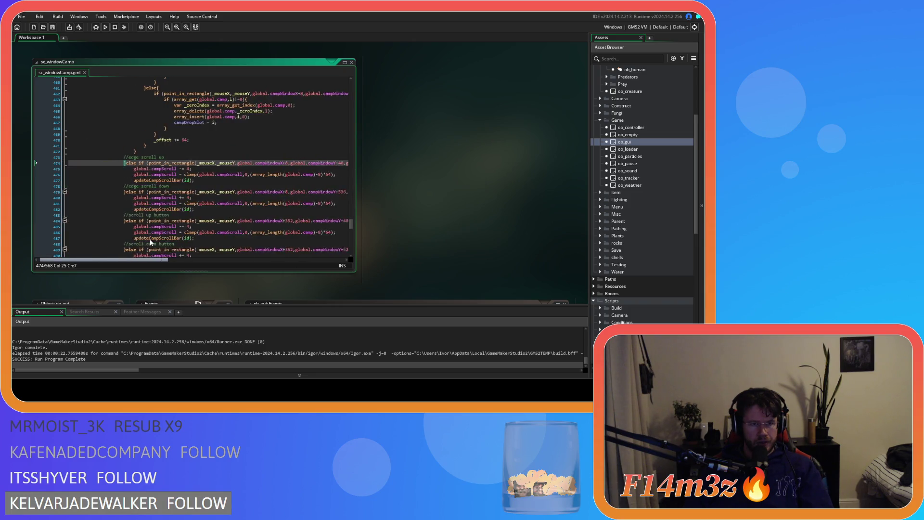
scroll(182, 230, "up", 7)
scroll(182, 232, "up", 4)
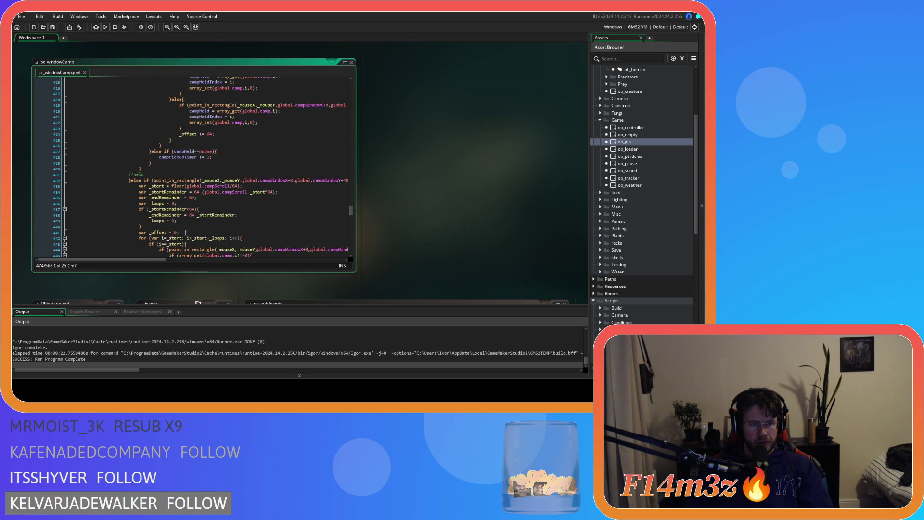
scroll(211, 235, "down", 8)
scroll(210, 235, "up", 20)
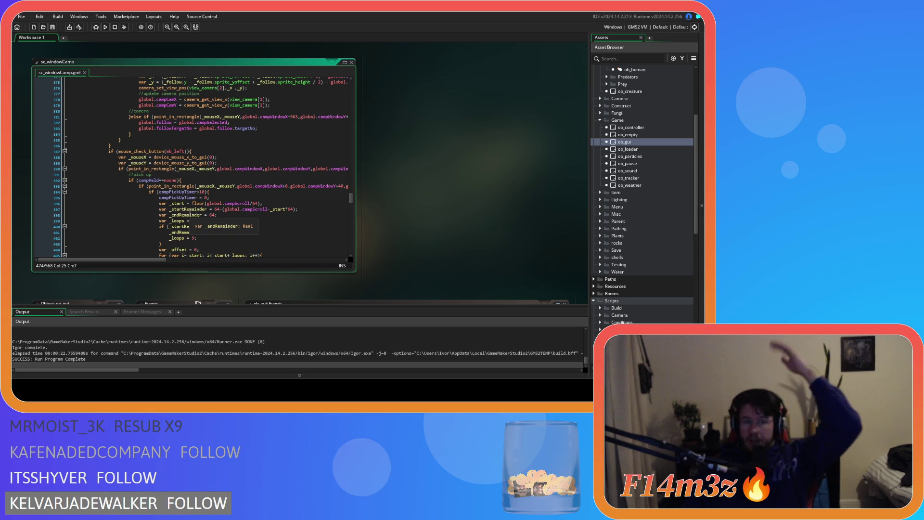
scroll(190, 213, "down", 4)
scroll(190, 213, "down", 10)
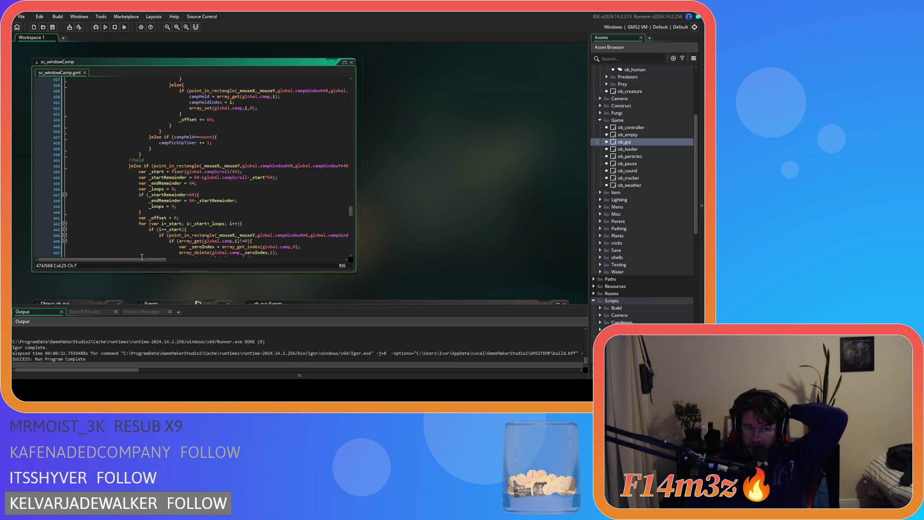
scroll(152, 233, "down", 13)
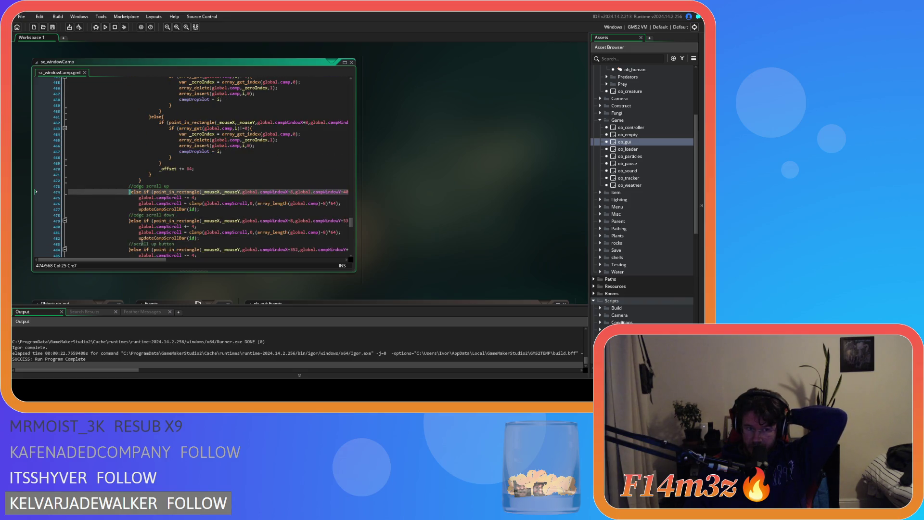
left_click(131, 250)
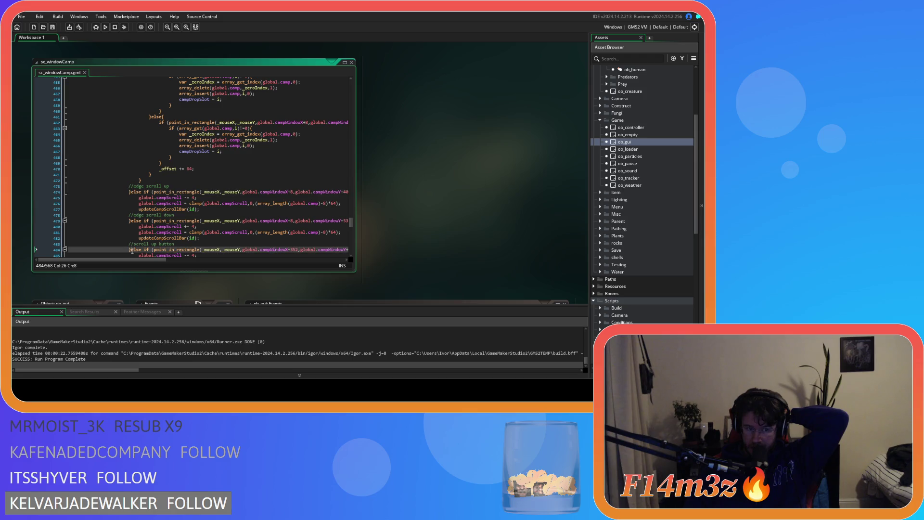
left_click_drag(131, 250, 135, 194)
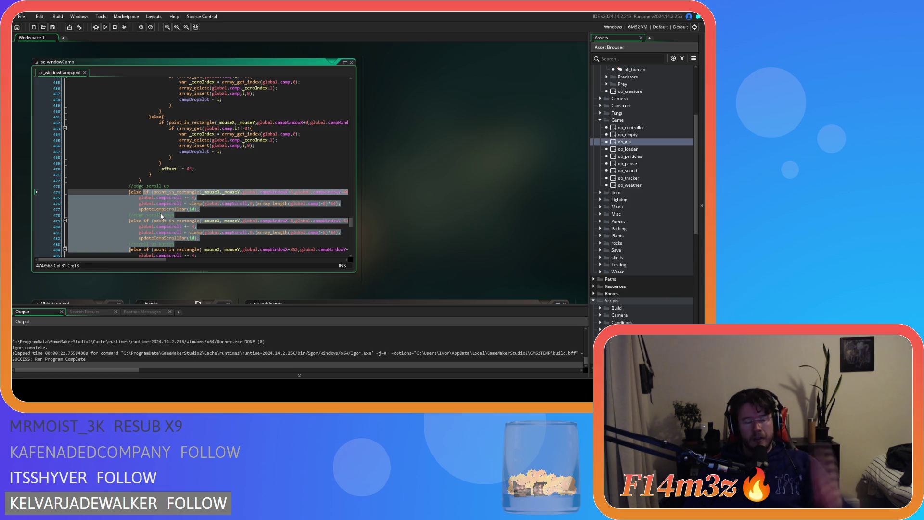
- Cut the edge scroll blocks, delete the duplicate else, and rename the comment to //scroll up button
key("Delete")
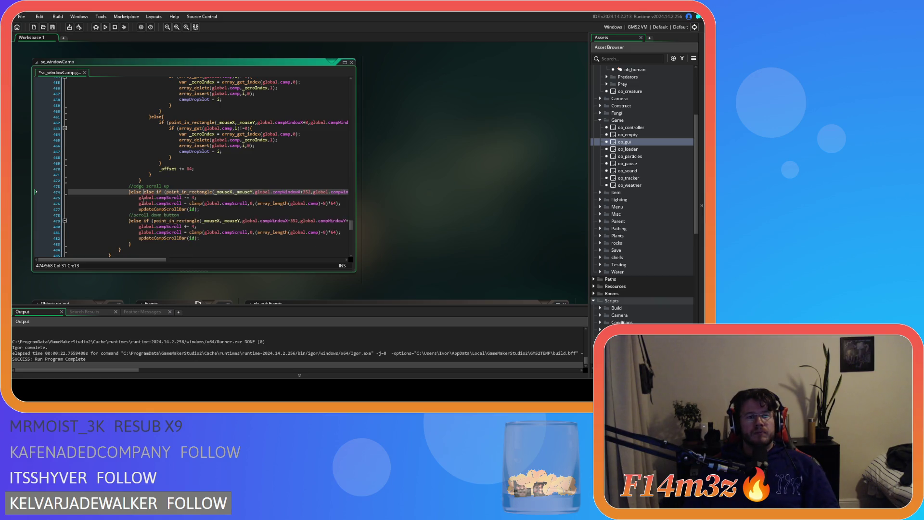
double_click(147, 191)
key("BackSpace")
key("BackSpace")
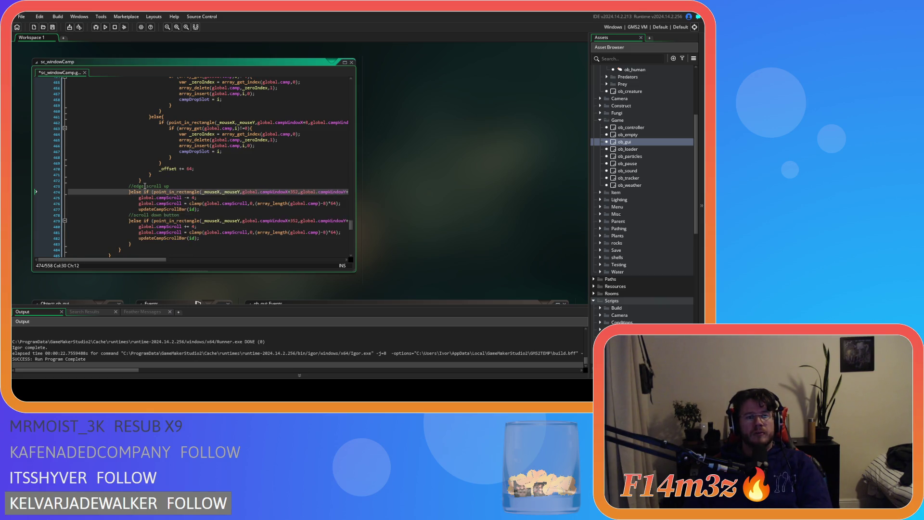
mouse_move(175, 188)
left_click(139, 186)
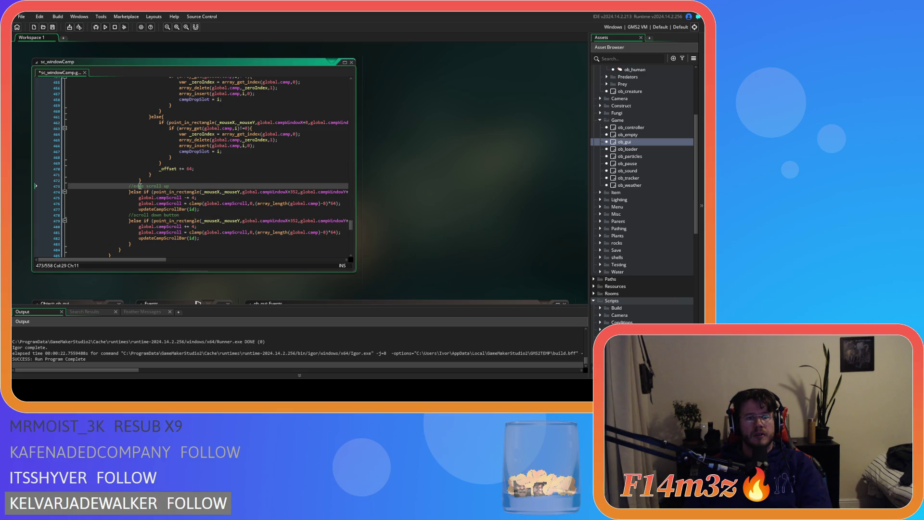
type("button")
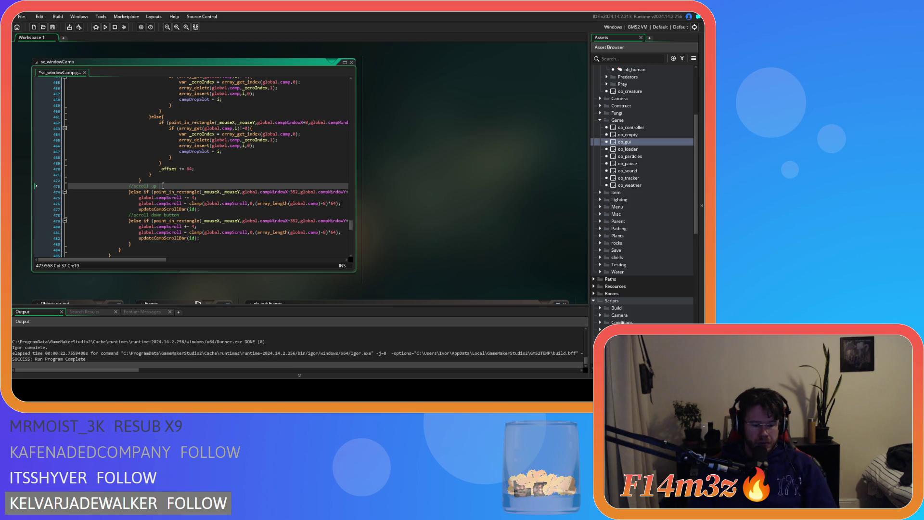
- Paste the edge-scroll checks back in as their own if block above the scroll up button code
left_click(151, 181)
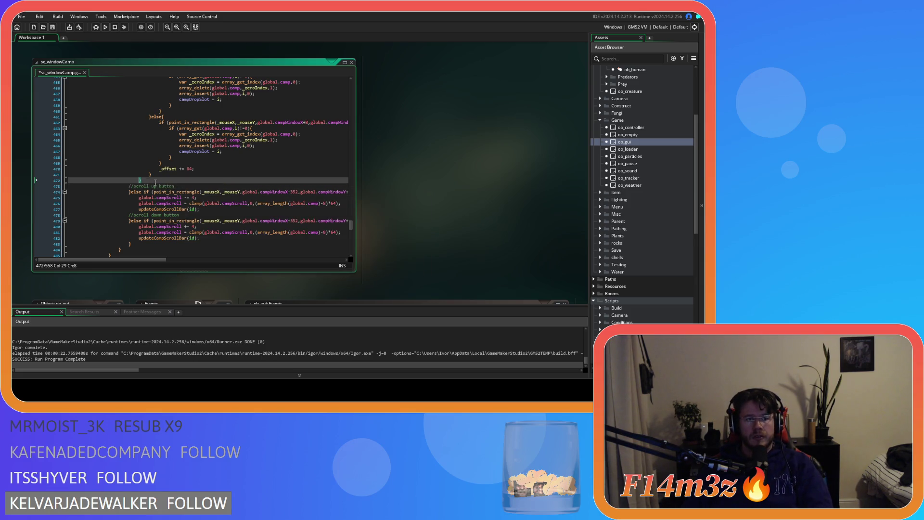
scroll(183, 229, "up", 10)
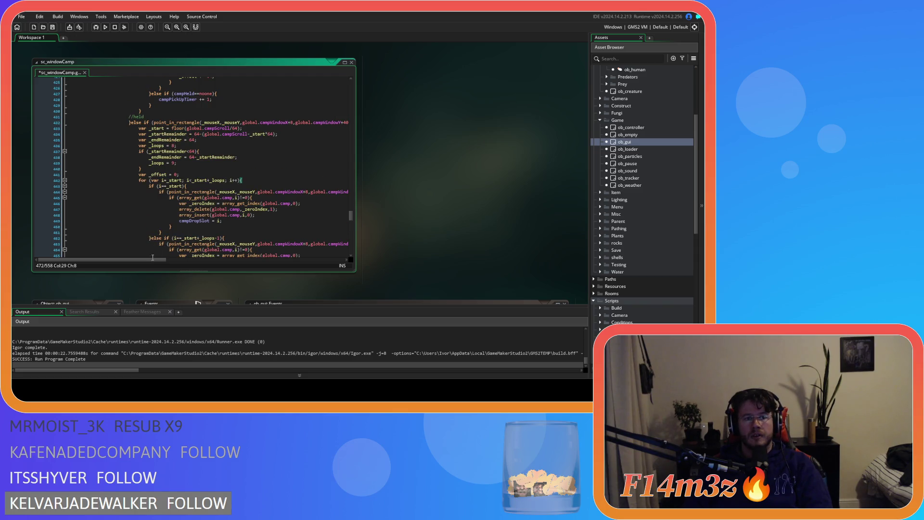
scroll(159, 223, "down", 4)
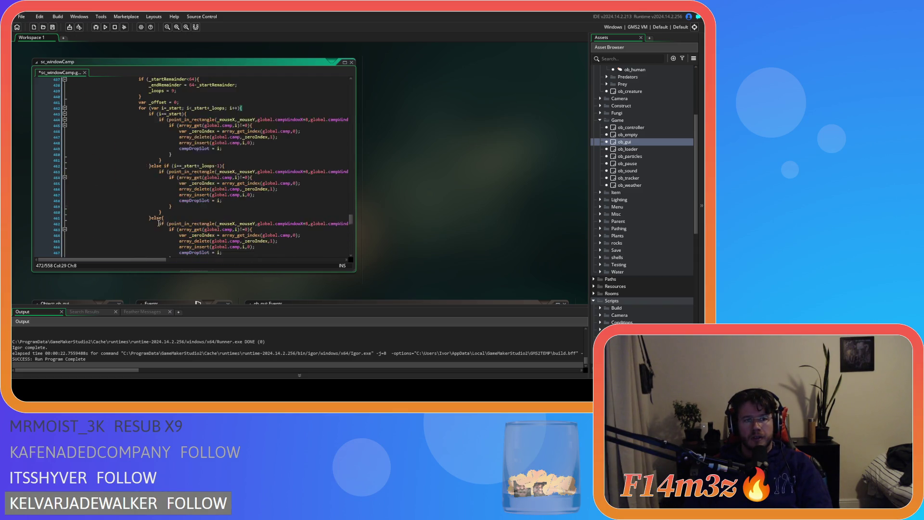
key("ctrl+v")
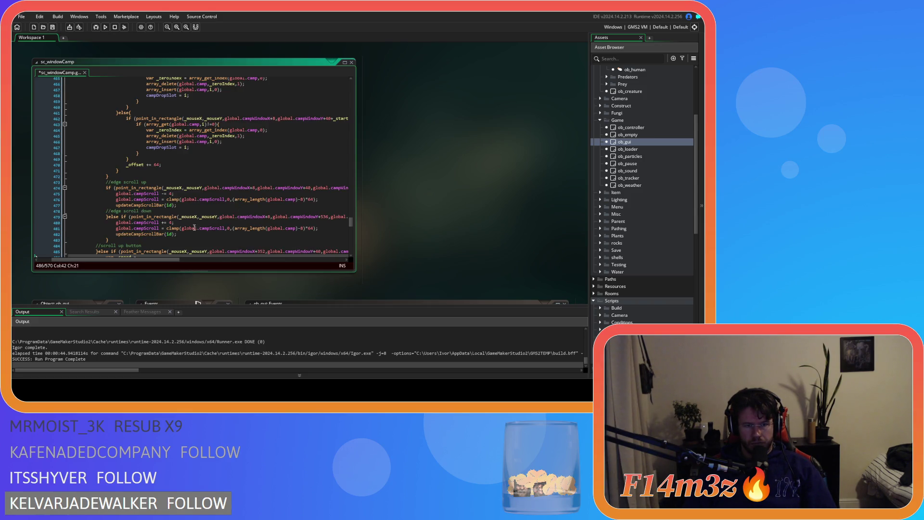
- Write the var _speed = (array_length(global.camp)-8) calculation line in the scroll up button block
left_click_drag(235, 228, 278, 230)
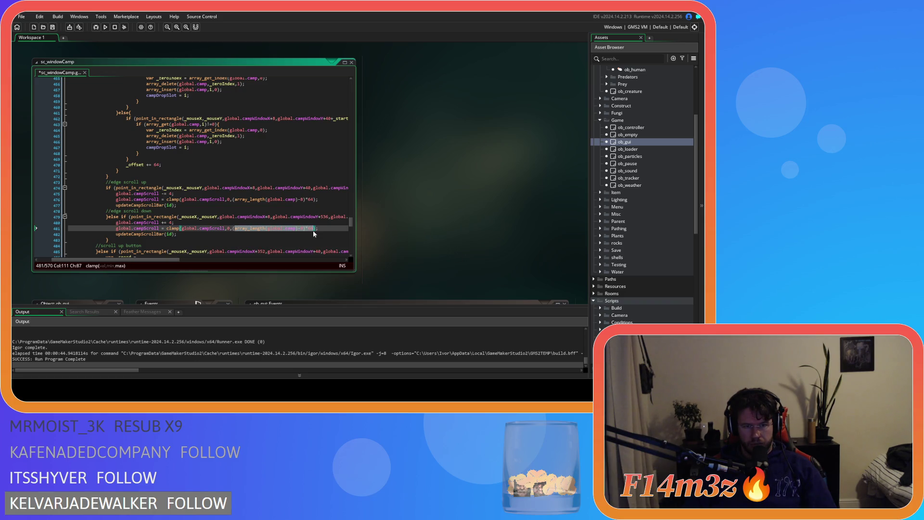
scroll(169, 236, "down", 3)
left_click(156, 201)
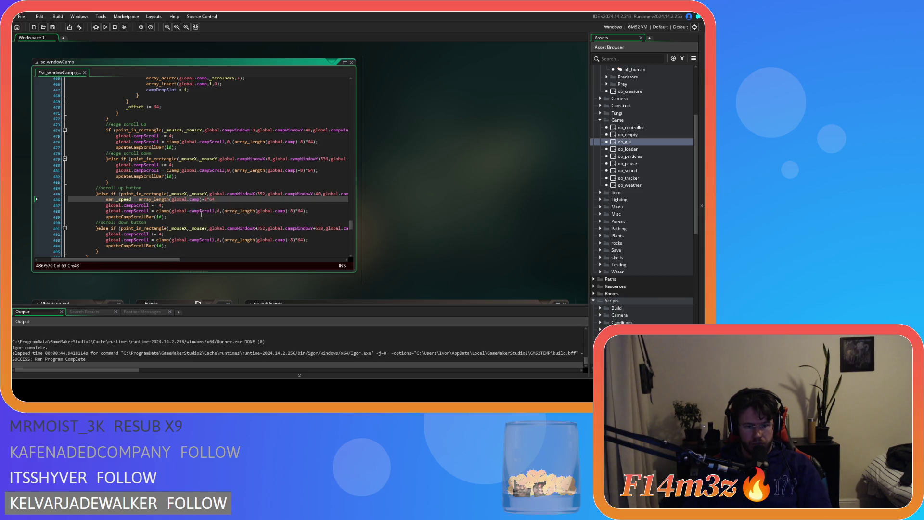
type(")")
left_click(140, 199)
type("(")
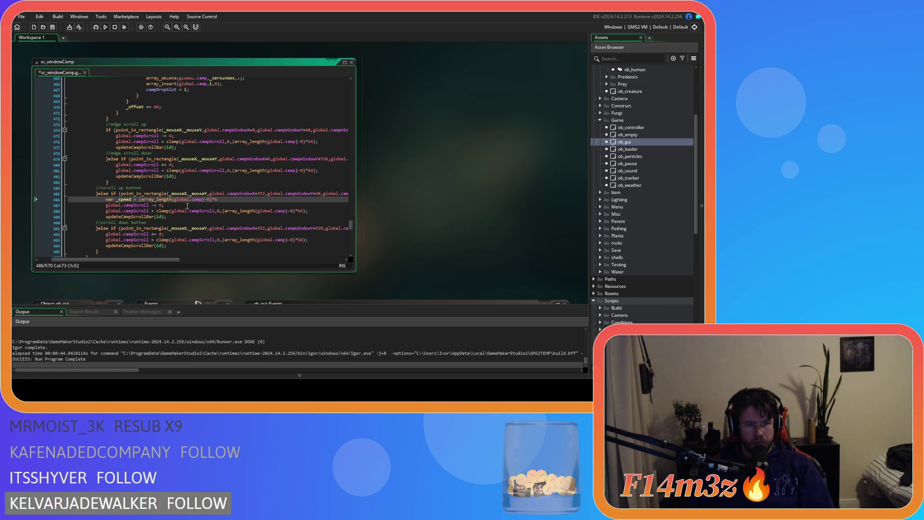
left_click(139, 199)
left_click(124, 200)
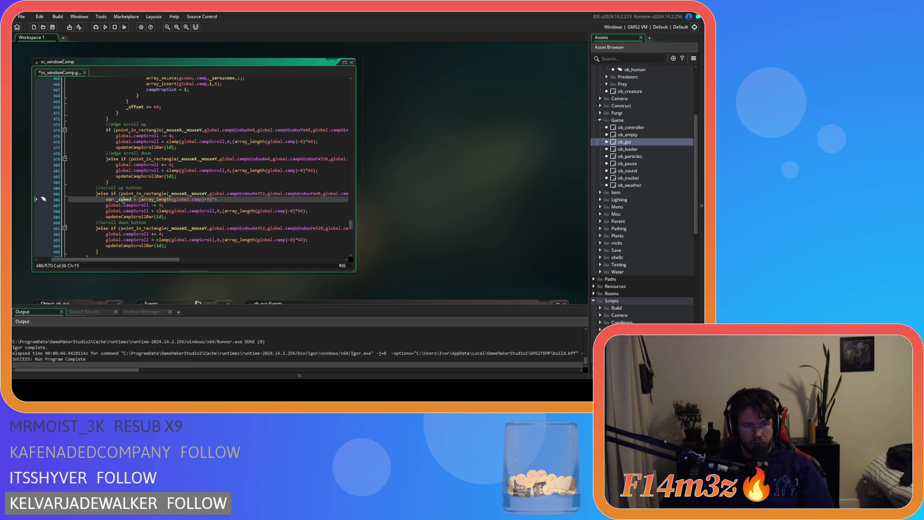
- Replace the fixed step 4 with _speed in all four scroll checks
double_click(161, 205)
type("_speed")
double_click(161, 234)
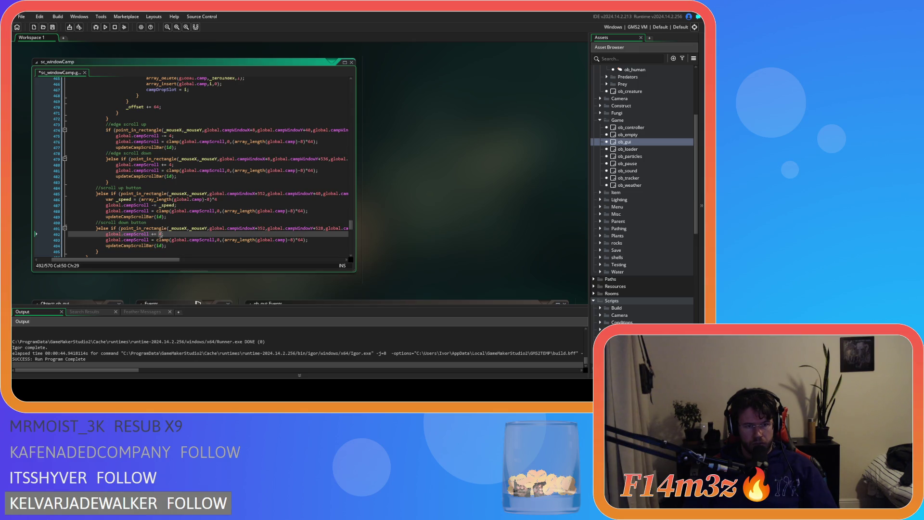
double_click(170, 165)
double_click(171, 136)
type("_speed")
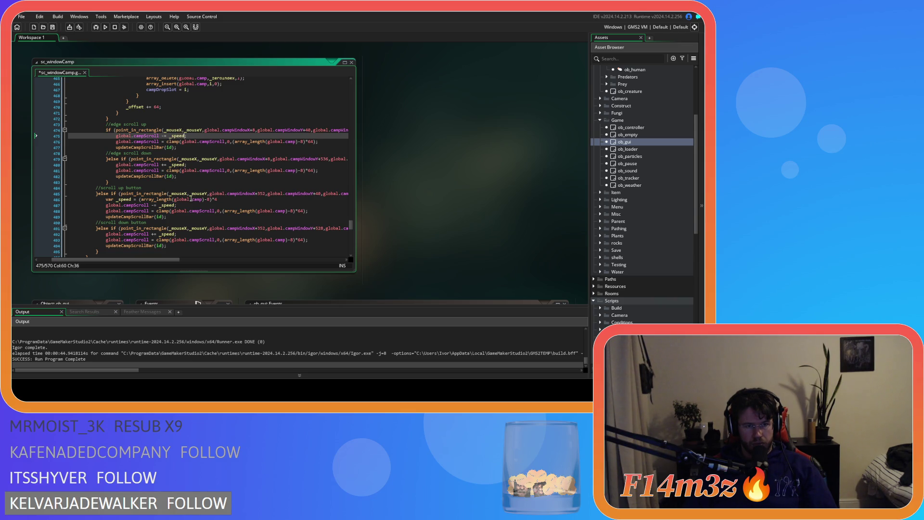
- Copy the _speed calculation line into the scroll down button block
left_click_drag(223, 199, 175, 199)
left_click_drag(108, 204, 106, 200)
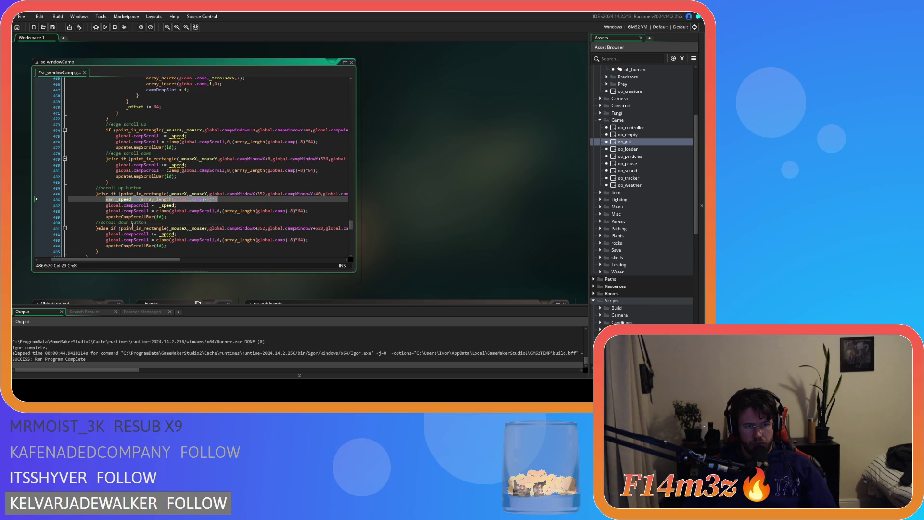
key("ctrl+c")
left_click(111, 233)
key("Return")
key("Up")
key("ctrl+v")
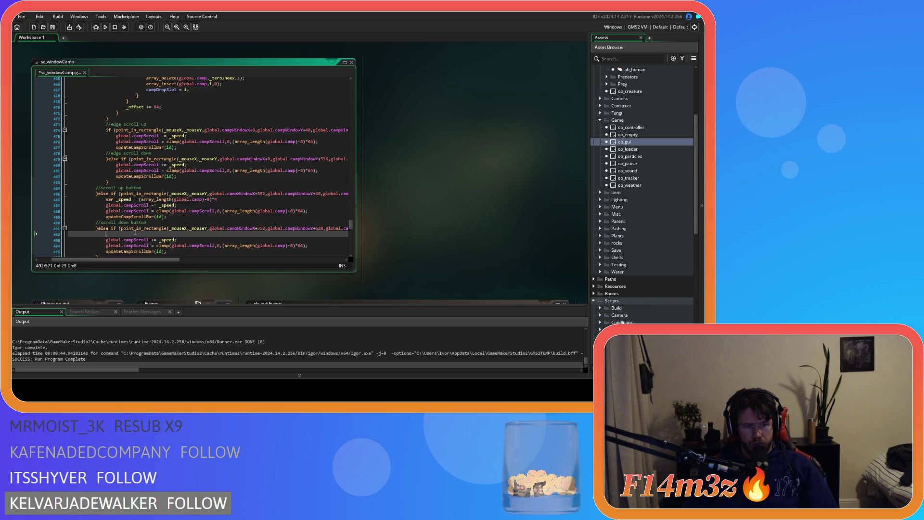
- Add the _speed calculation to both edge-scroll blocks, save the script, and run the game
left_click(115, 165)
key("Return")
key("Up")
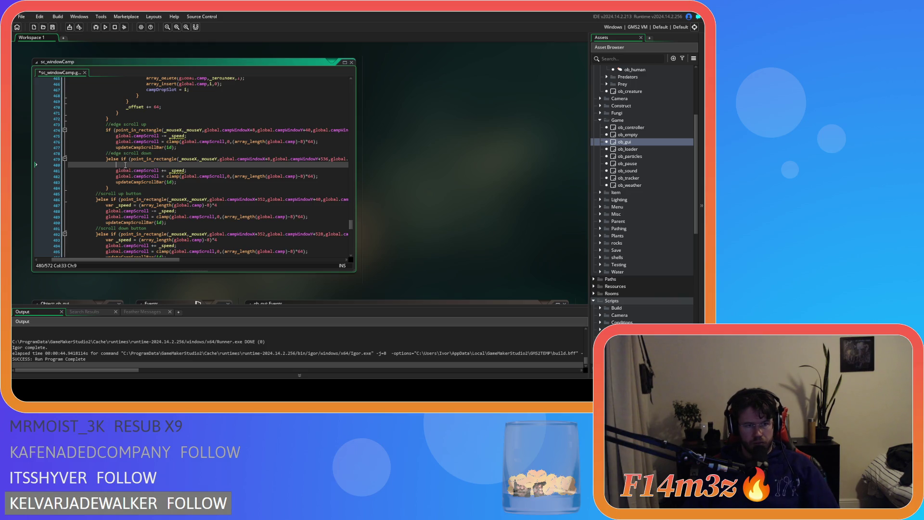
left_click(118, 137)
key("Return")
key("Up")
key("ctrl+v")
key("ctrl+s")
key("F5")
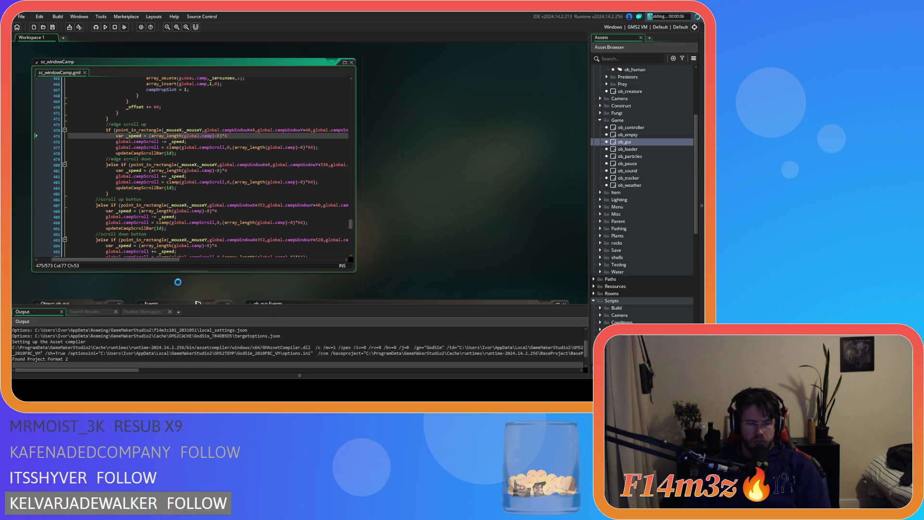
- Scroll the Camp list in the running game and jump the camera to the Menhir
mouse_move(155, 242)
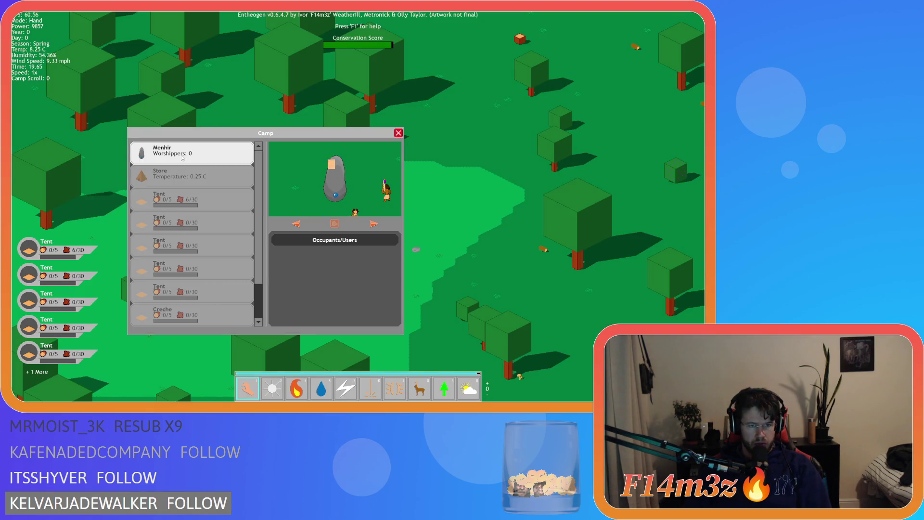
scroll(179, 260, "down", 4)
scroll(178, 322, "up", 4)
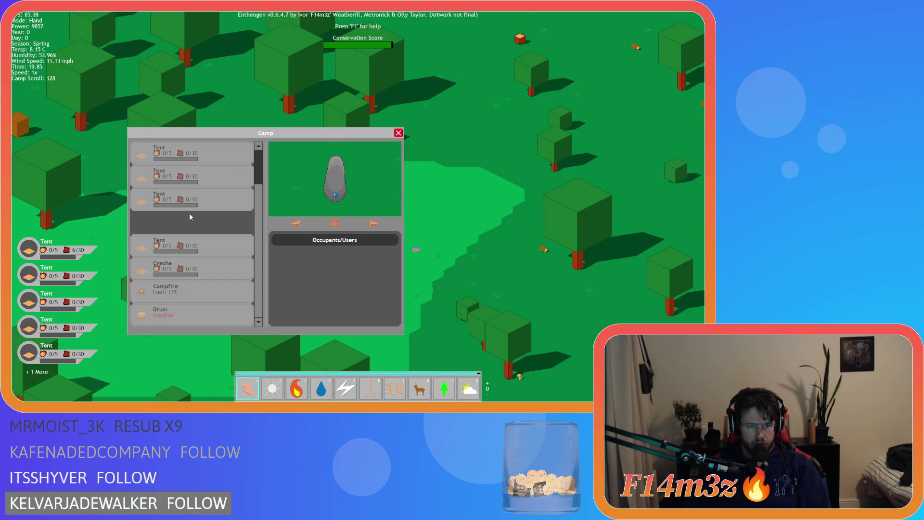
left_click(196, 155)
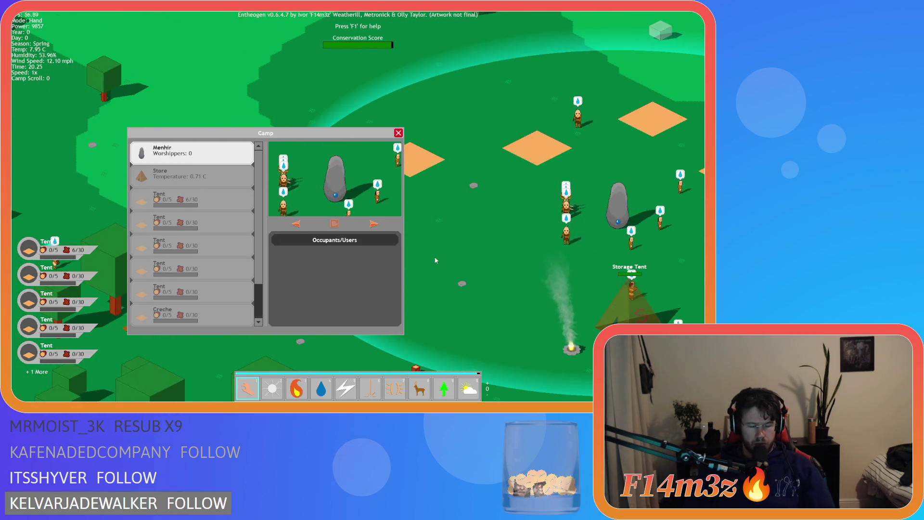
key("a")
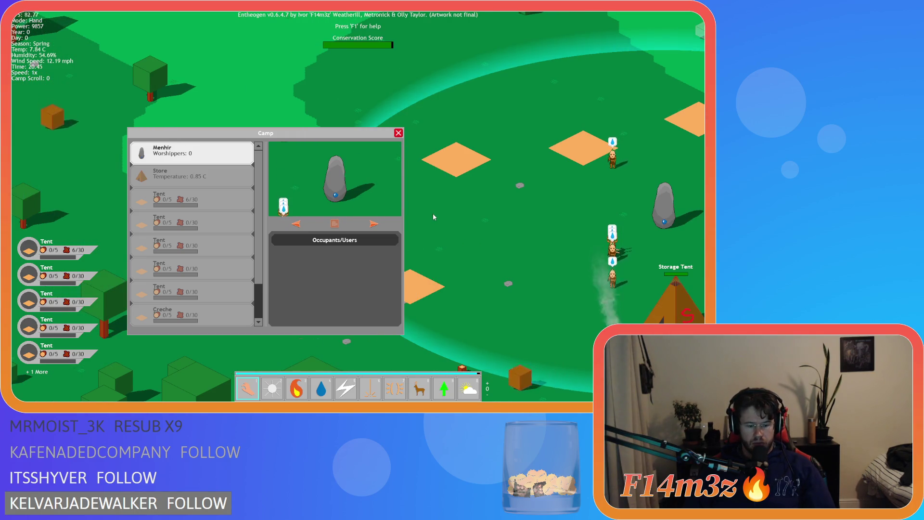
- Place several drums on the map near the Menhir from the Build menu
key("d")
left_click(521, 139)
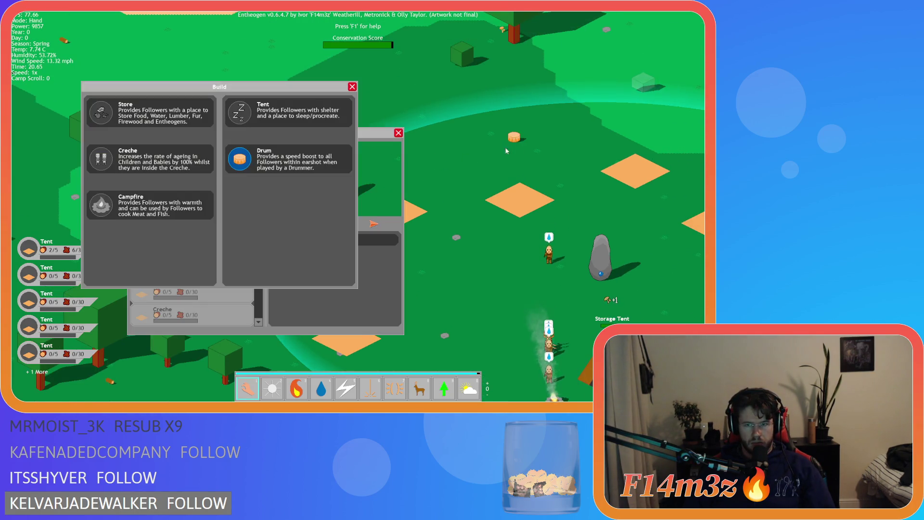
key("d")
left_click(248, 164)
left_click(566, 127)
left_click(243, 161)
left_click(436, 286)
left_click(247, 164)
left_click(496, 262)
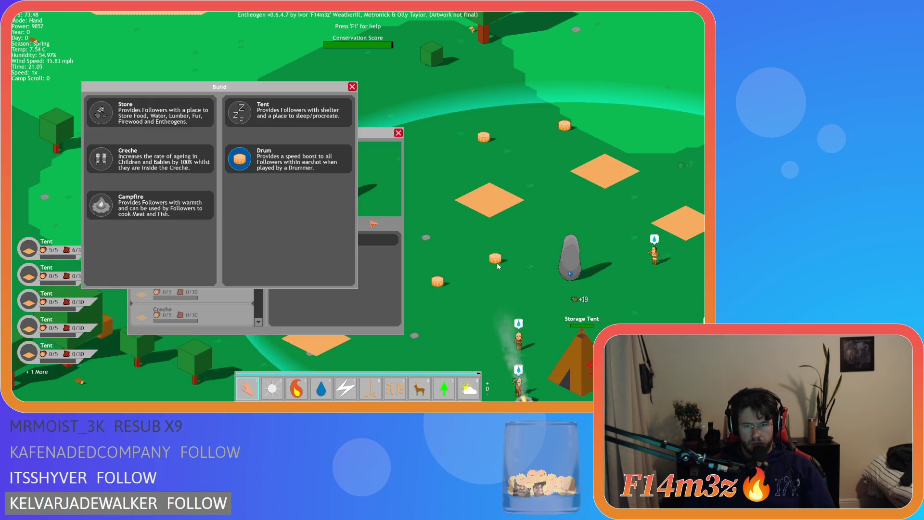
left_click(486, 245)
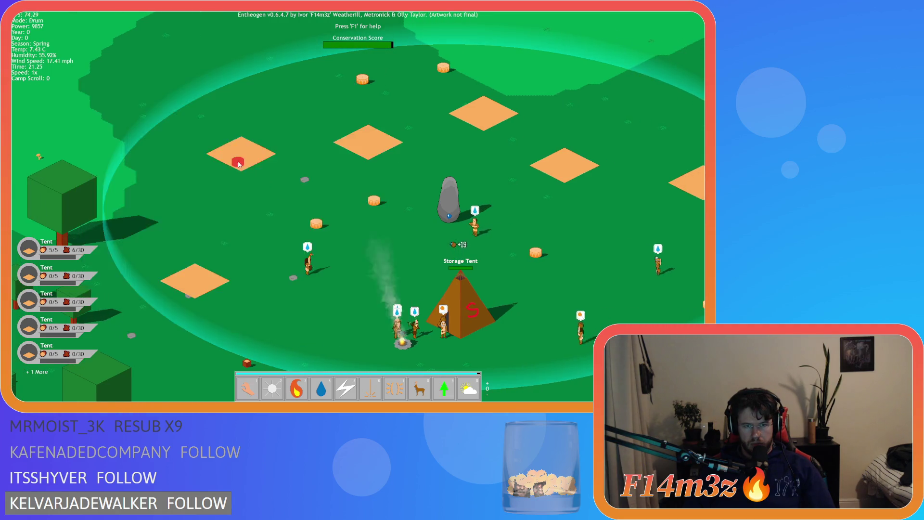
- Reopen the Camp window, scroll and reorder list entries, then quit the game
left_click(330, 197)
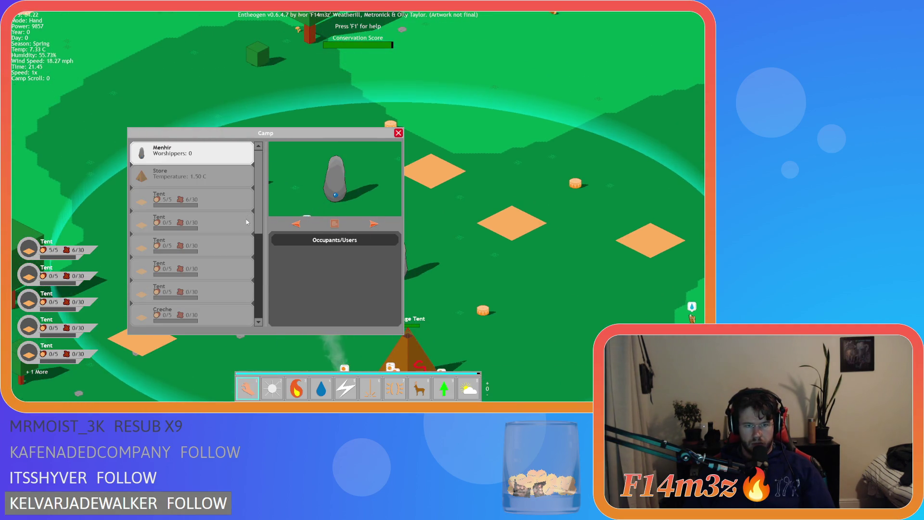
scroll(191, 313, "down", 5)
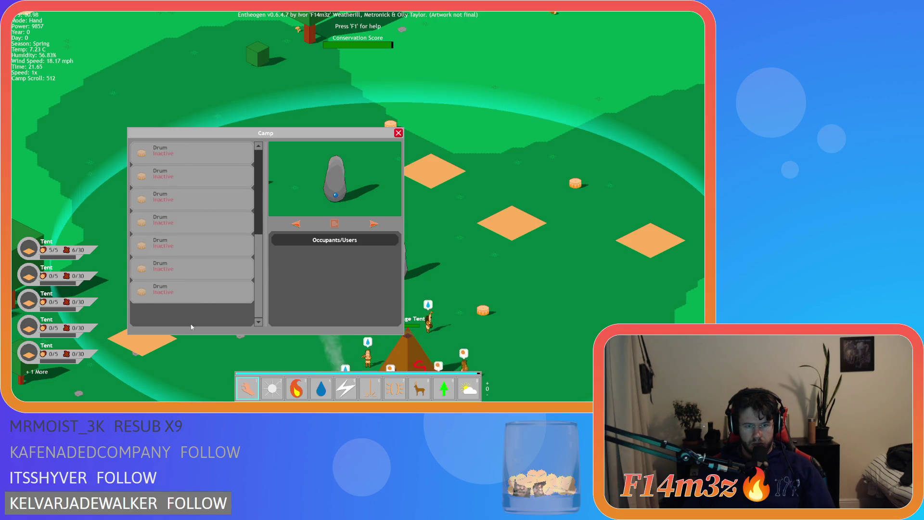
scroll(190, 313, "up", 5)
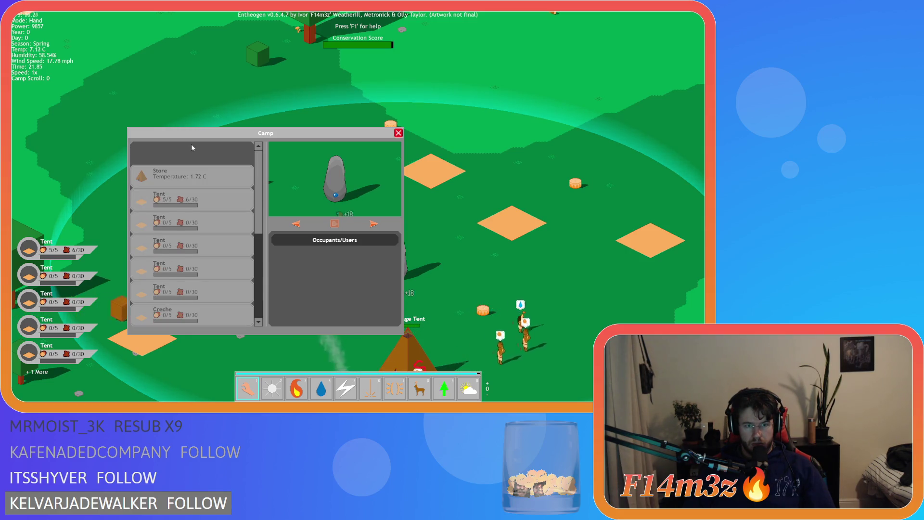
mouse_move(191, 303)
left_mouse_down()
mouse_move(185, 149)
mouse_move(190, 324)
mouse_move(183, 145)
mouse_move(194, 321)
mouse_move(196, 291)
mouse_move(196, 306)
left_mouse_up()
scroll(193, 216, "up", 5)
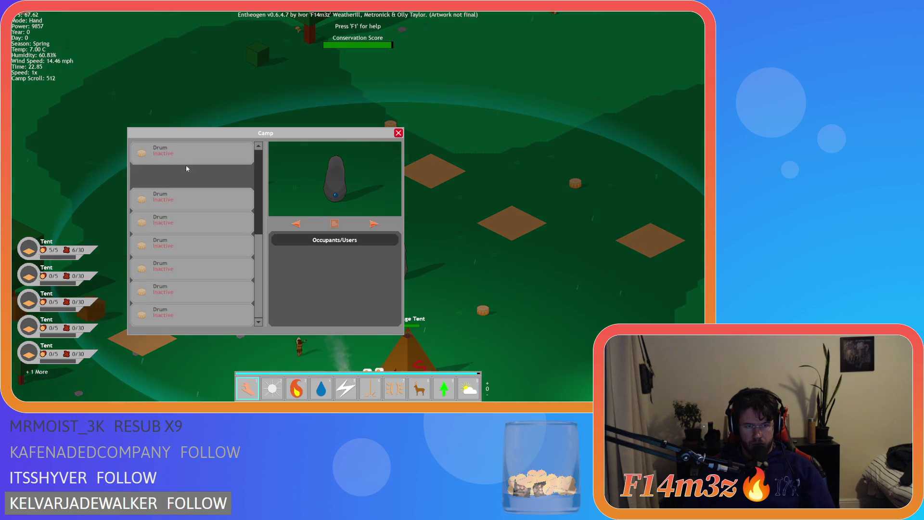
mouse_move(194, 215)
left_mouse_down()
mouse_move(186, 150)
mouse_move(186, 324)
mouse_move(192, 165)
mouse_move(184, 146)
mouse_move(196, 324)
mouse_move(195, 146)
mouse_move(209, 159)
left_mouse_up()
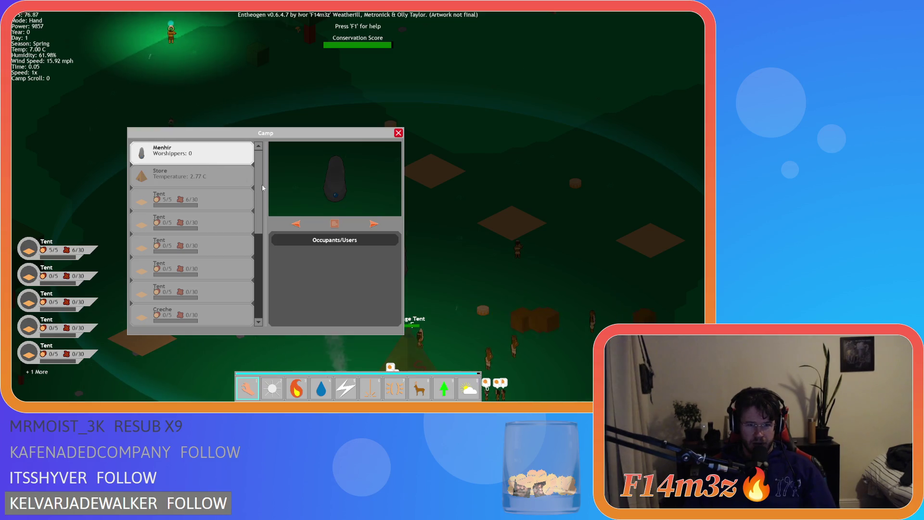
key("Escape")
key("Escape")
key("y")
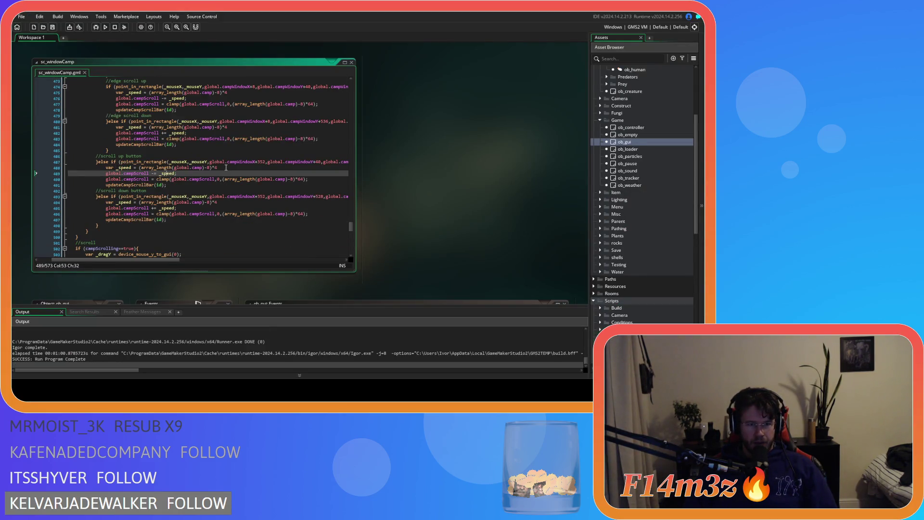
- Delete the var _speed lines from the scroll down and scroll up button blocks
left_click(225, 203)
key("shift+Home")
key("shift+Home")
key("BackSpace")
key("BackSpace")
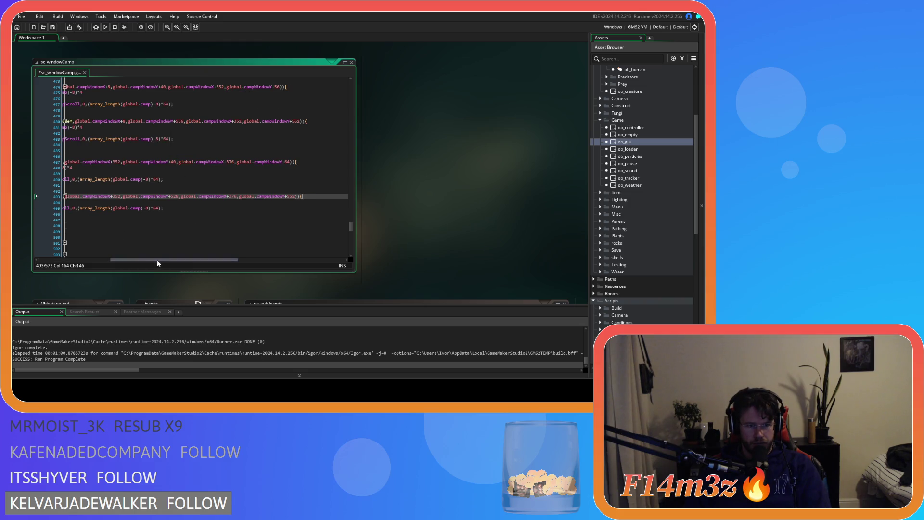
left_click_drag(157, 259, 84, 259)
left_click(239, 169)
key("shift+Home")
key("shift+Home")
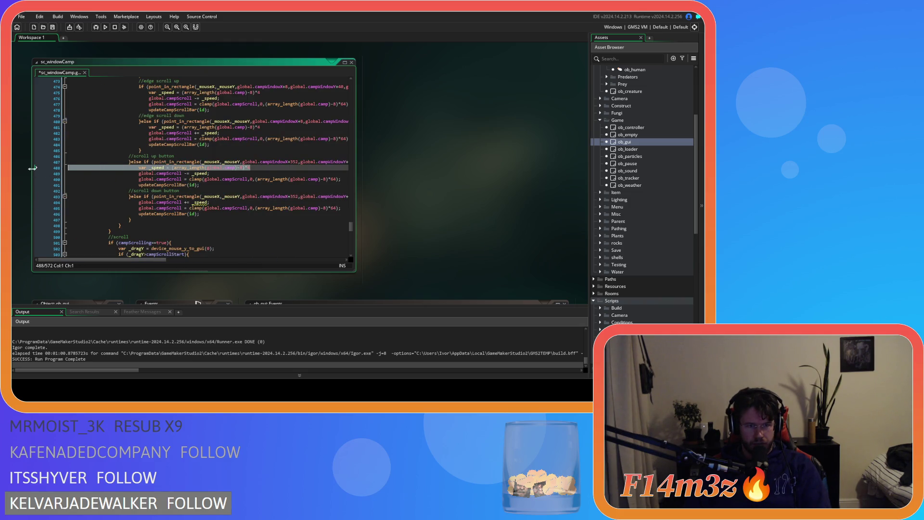
key("BackSpace")
key("BackSpace")
left_click(162, 129)
- Delete the var _speed declarations from the edge scroll down and edge scroll up blocks
left_click(134, 139)
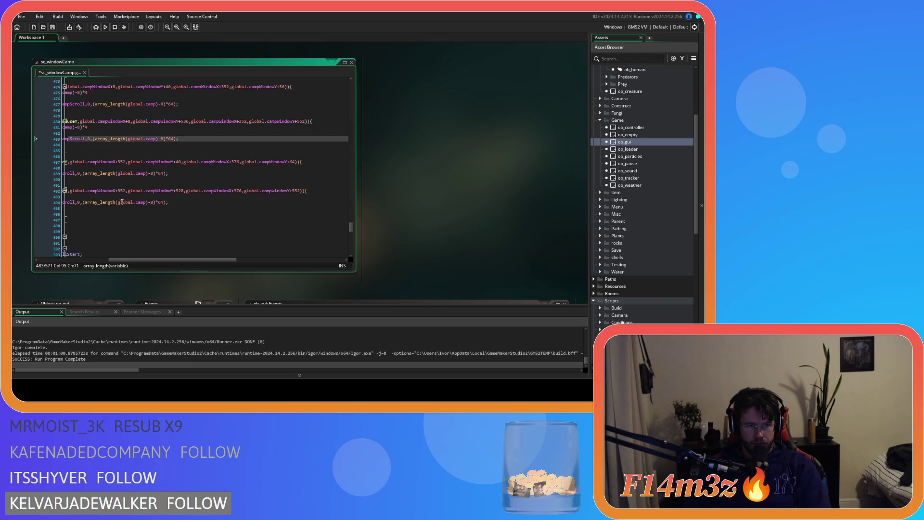
left_click_drag(134, 262, 61, 261)
left_click(225, 132)
key("shift+Home")
key("shift+Home")
key("BackSpace")
key("BackSpace")
scroll(227, 144, "up", 3)
left_click_drag(227, 143, 128, 144)
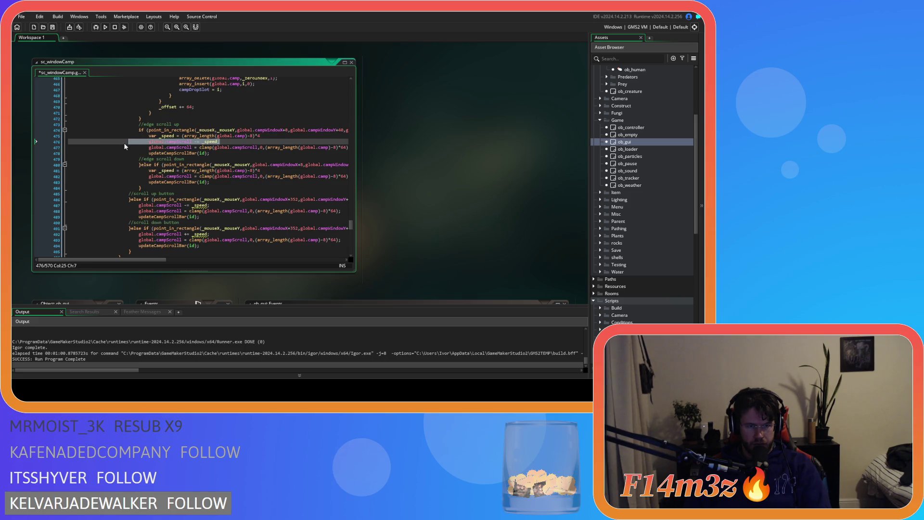
left_click_drag(271, 136, 79, 137)
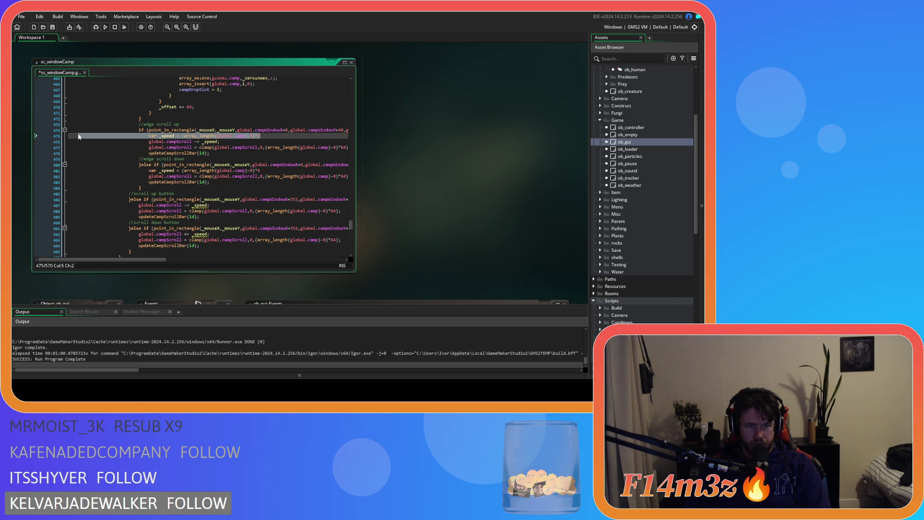
key("ctrl+z")
key("ctrl+z")
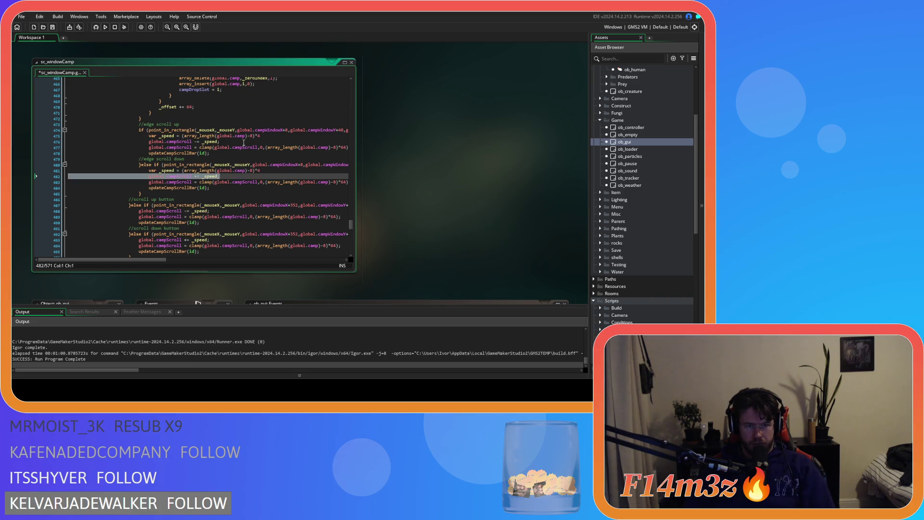
left_click_drag(266, 135, 100, 136)
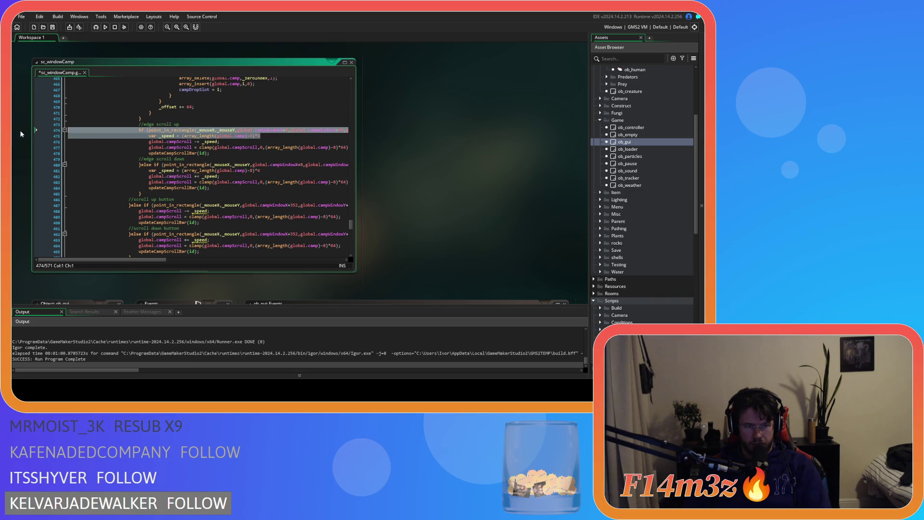
key("BackSpace")
key("BackSpace")
left_click(149, 166)
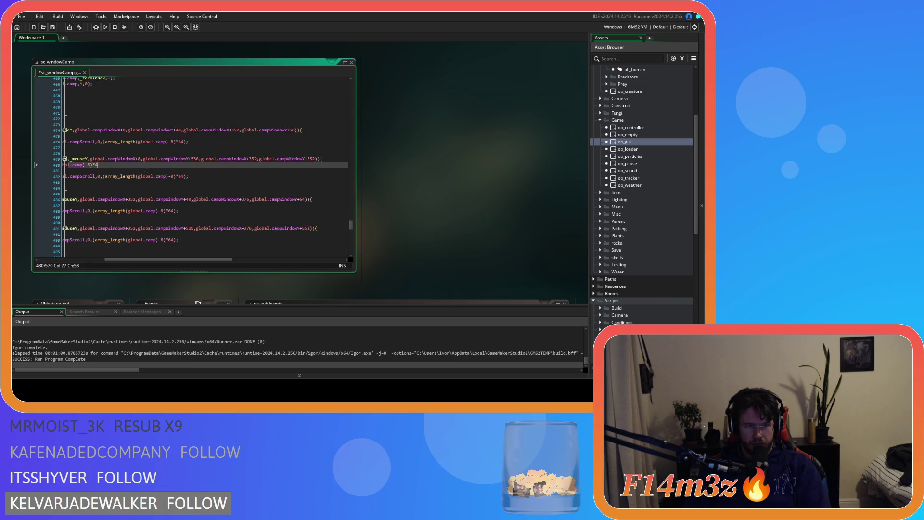
scroll(137, 262, "left", 5)
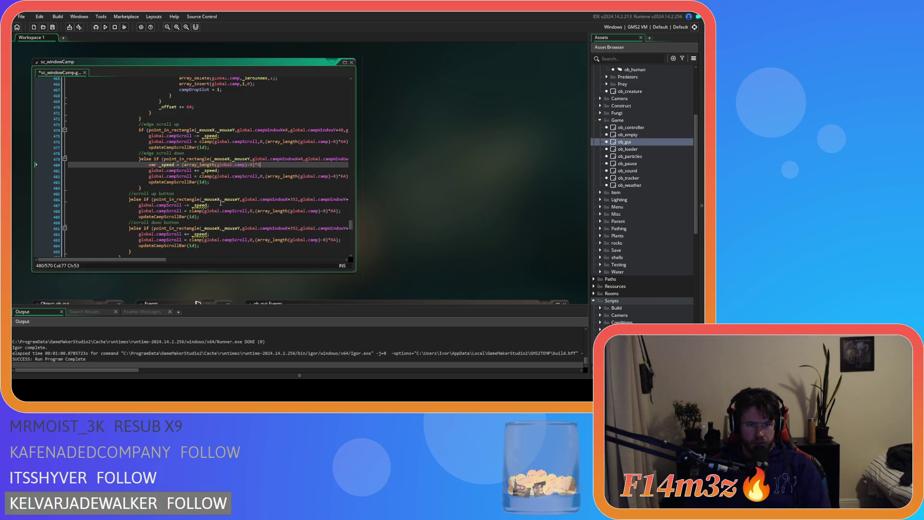
key("Down")
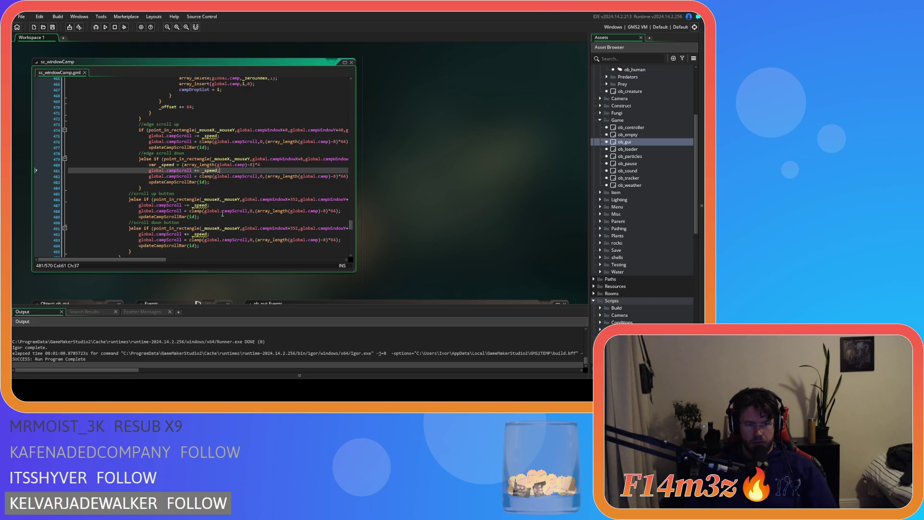
- Replace _speed with a fixed 8 in every campScroll line and rebuild the game
left_click(218, 136)
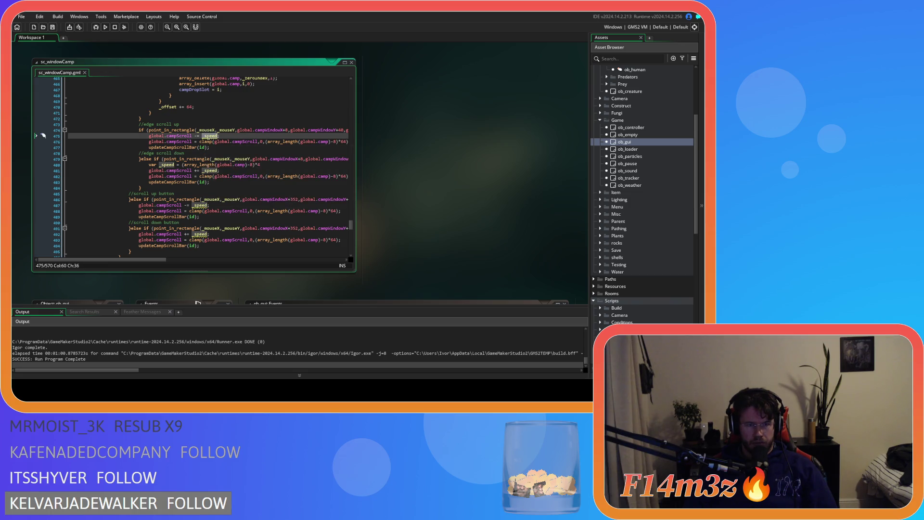
type("8")
left_click(205, 171)
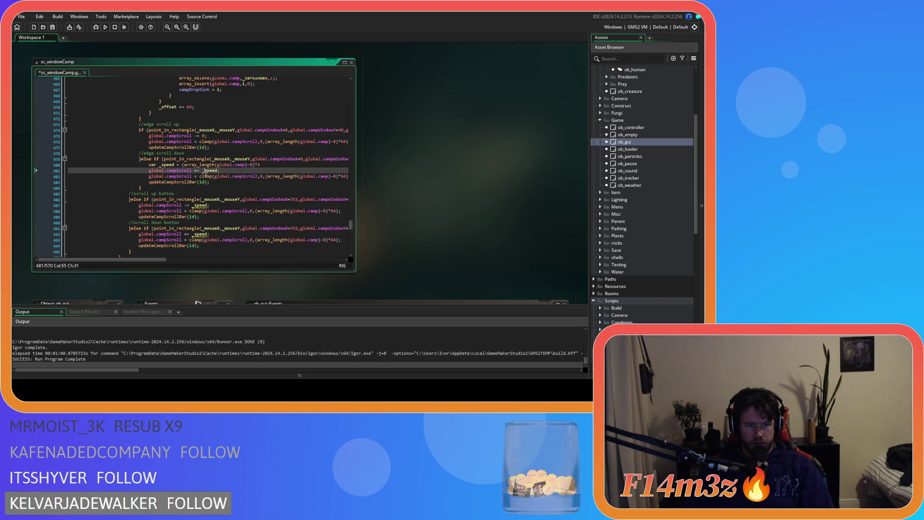
type("8")
left_click(207, 205)
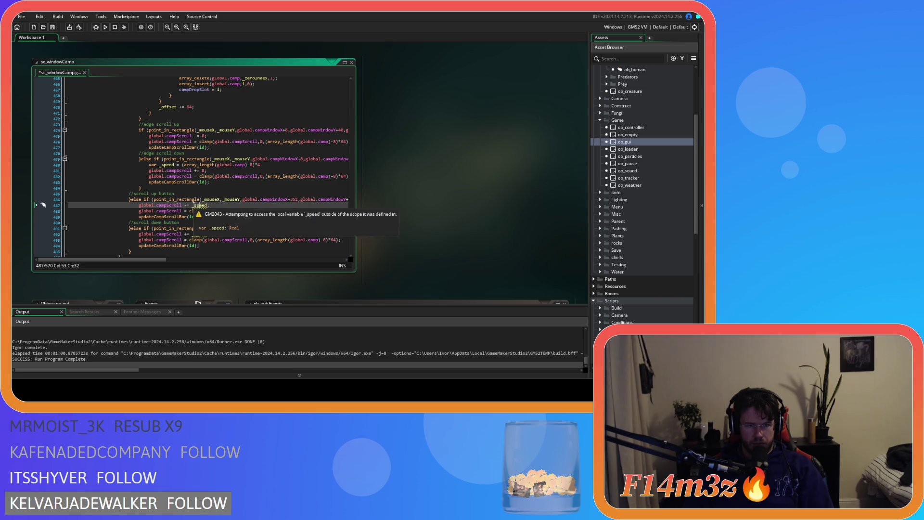
type("8")
left_click(199, 234)
type("8")
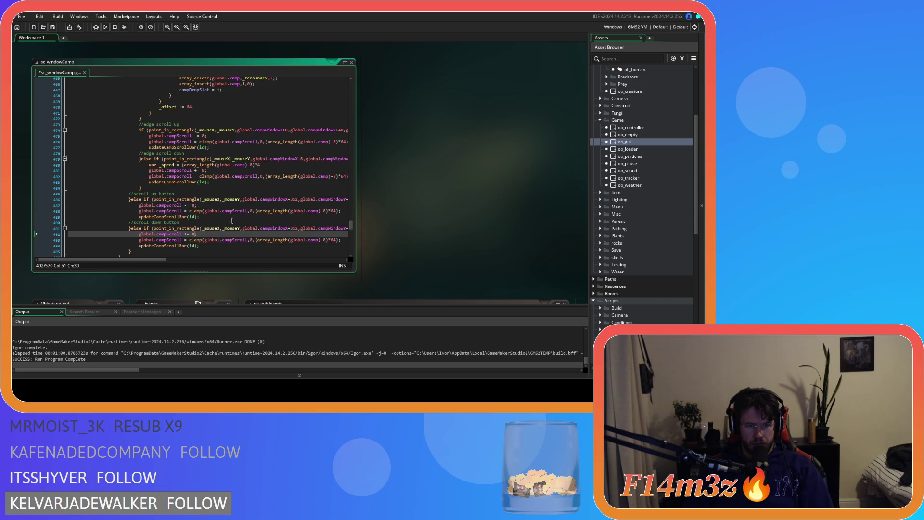
key("F5")
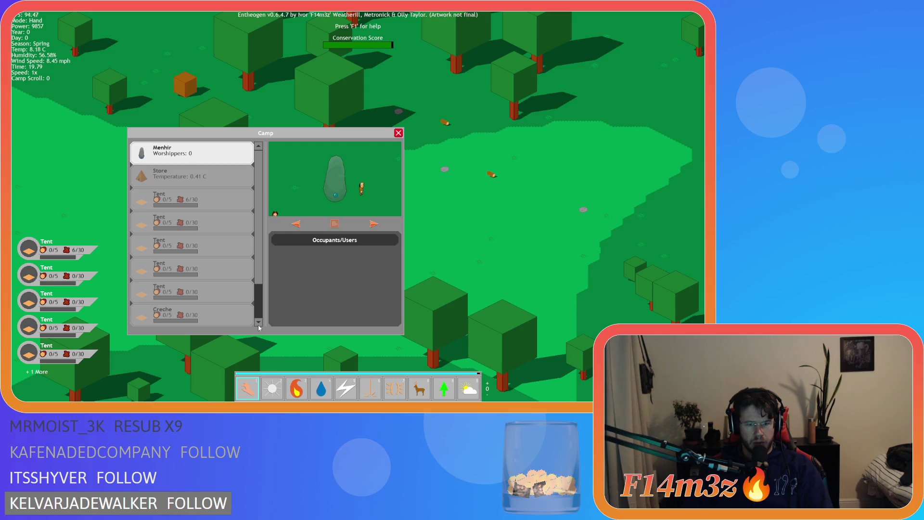
- Move the Creche row above Campfire in the Camp list and select the Menhir
scroll(255, 320, "down", 2)
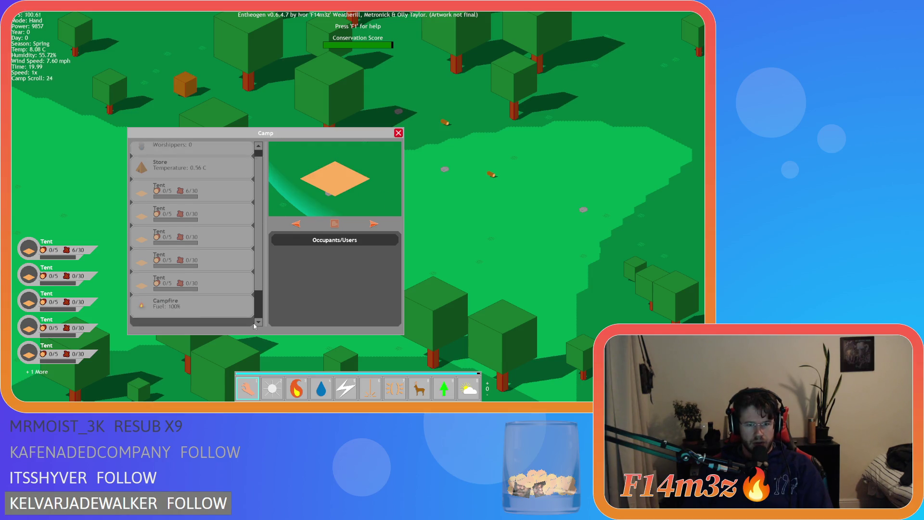
left_click(221, 322)
mouse_move(226, 322)
left_mouse_down()
mouse_move(202, 153)
mouse_move(197, 273)
left_mouse_up()
scroll(204, 191, "up", 2)
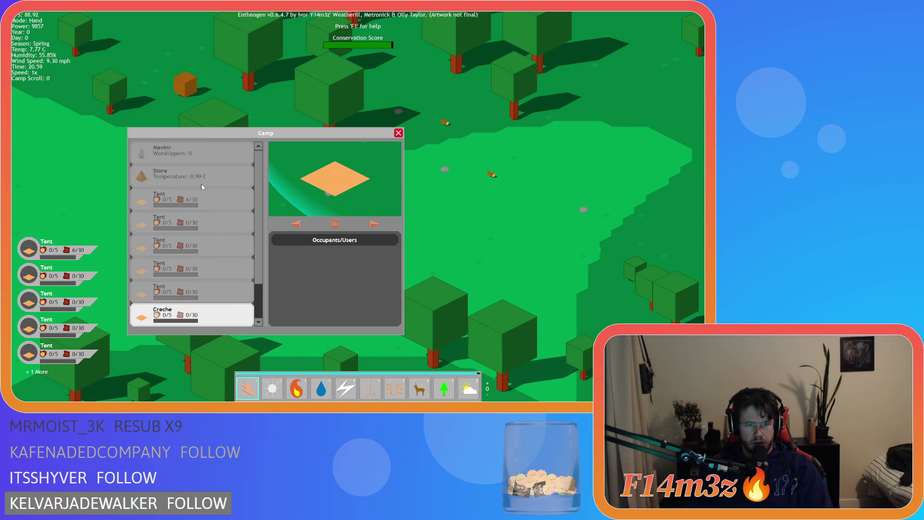
left_click(197, 153)
- Drag the Drum row toward the top of the list, then quit the game with Escape and Y
scroll(190, 317, "down", 2)
left_click_drag(189, 310, 189, 141)
scroll(206, 322, "down", 1)
mouse_move(208, 331)
left_mouse_down()
mouse_move(206, 143)
mouse_move(202, 323)
mouse_move(168, 143)
mouse_move(187, 326)
mouse_move(183, 139)
mouse_move(191, 325)
mouse_move(189, 147)
mouse_move(196, 332)
mouse_move(191, 176)
mouse_move(171, 142)
mouse_move(173, 156)
left_mouse_up()
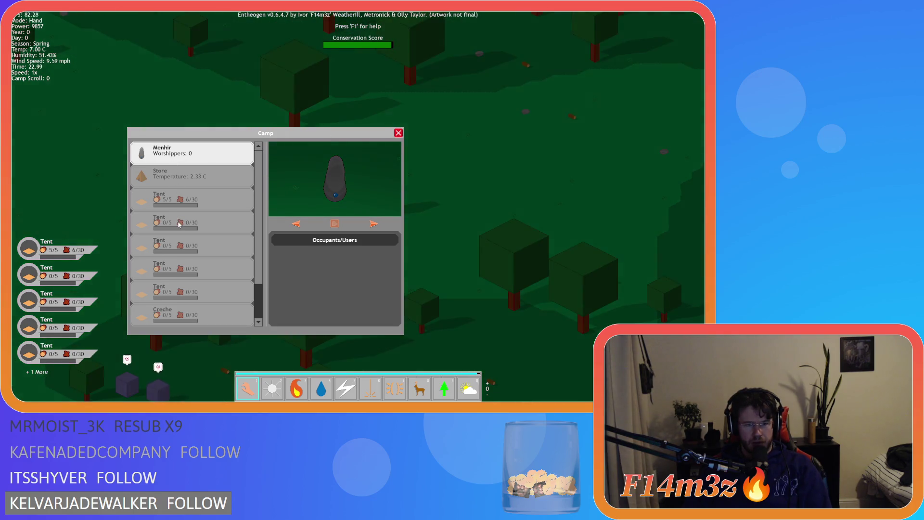
key("Escape")
key("Escape")
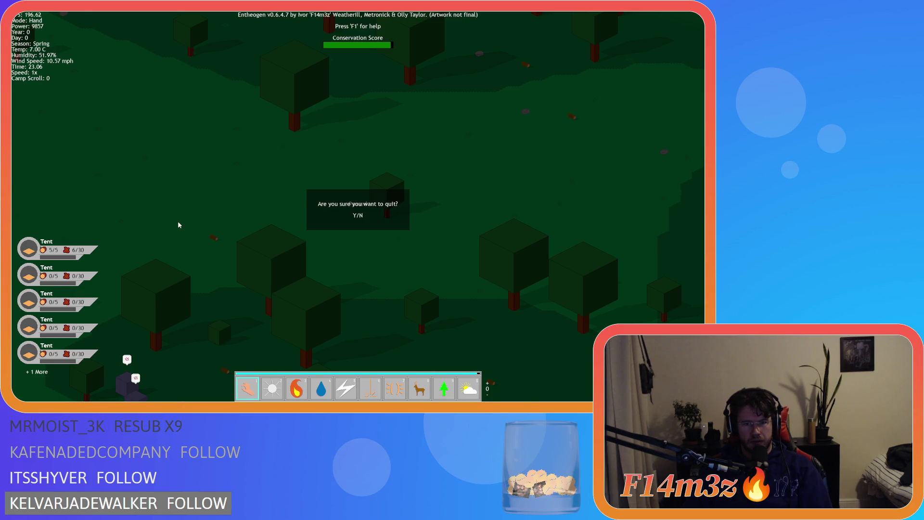
key("y")
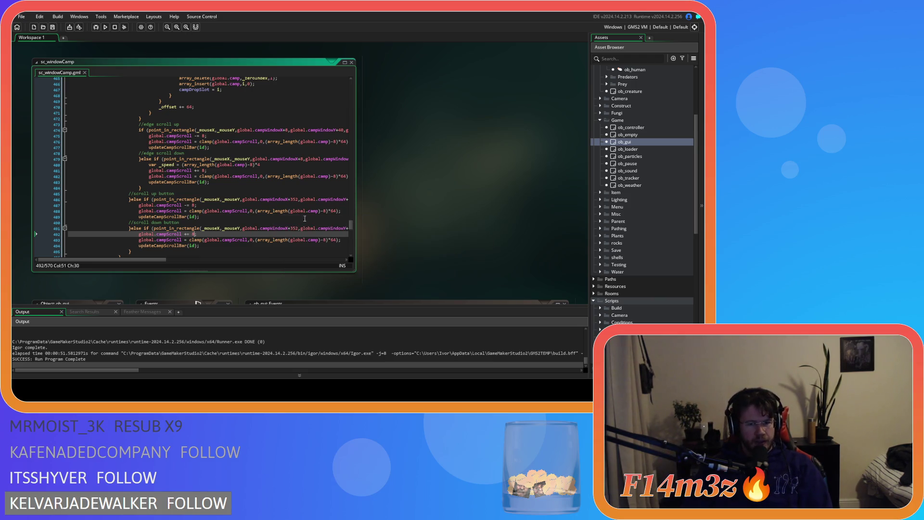
- Remove the +40 so line 474's edge-scroll-up region starts at global.campWindowY
mouse_move(125, 260)
left_mouse_down()
mouse_move(185, 267)
mouse_move(163, 264)
mouse_move(161, 227)
left_mouse_up()
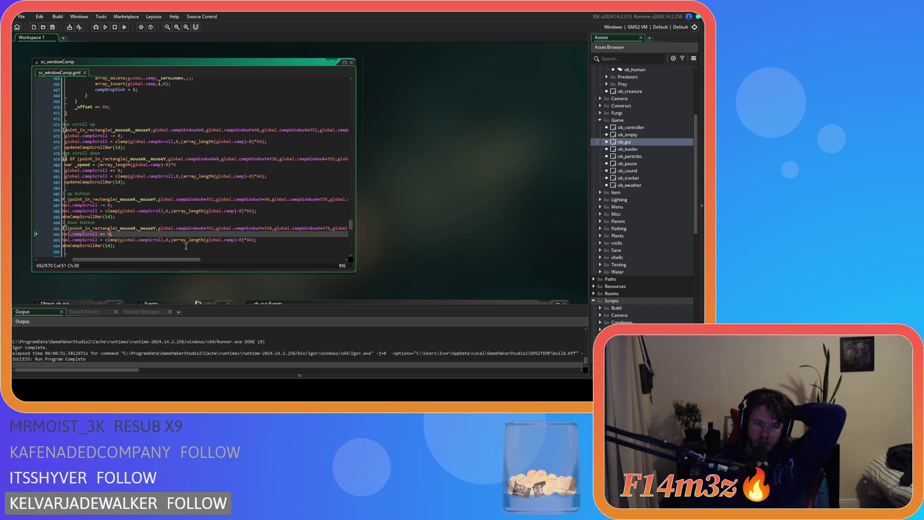
left_click_drag(169, 262, 186, 259)
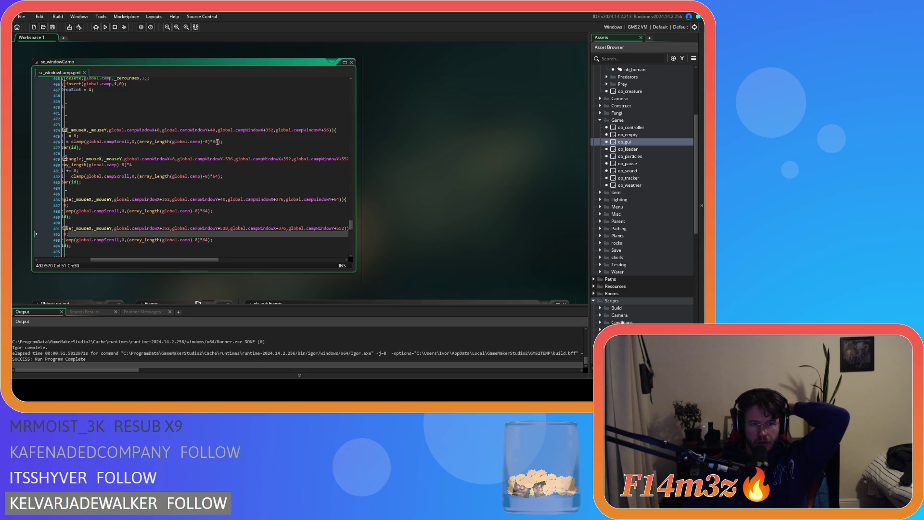
left_click(251, 124)
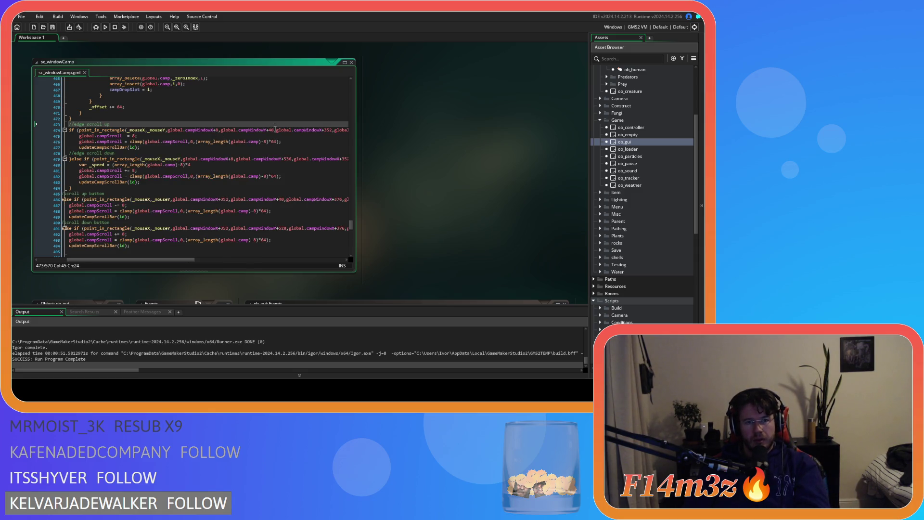
left_click(273, 130)
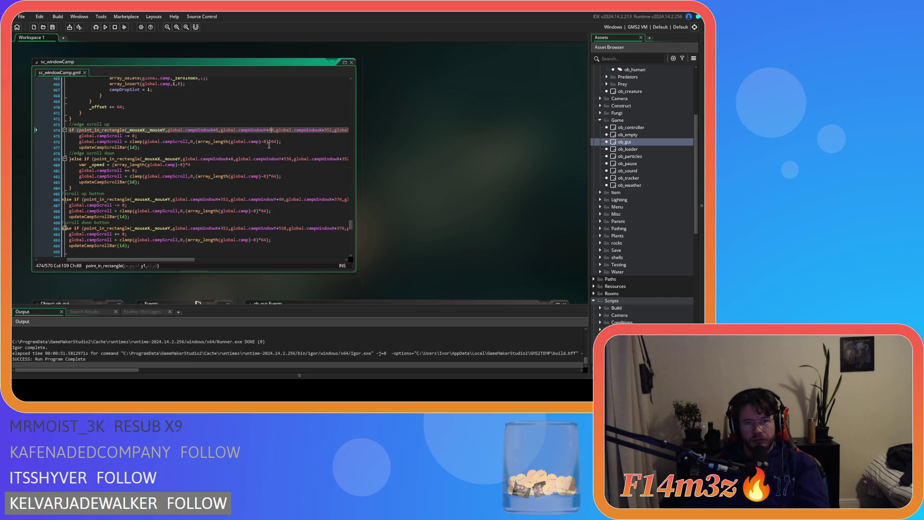
left_click_drag(177, 260, 204, 256)
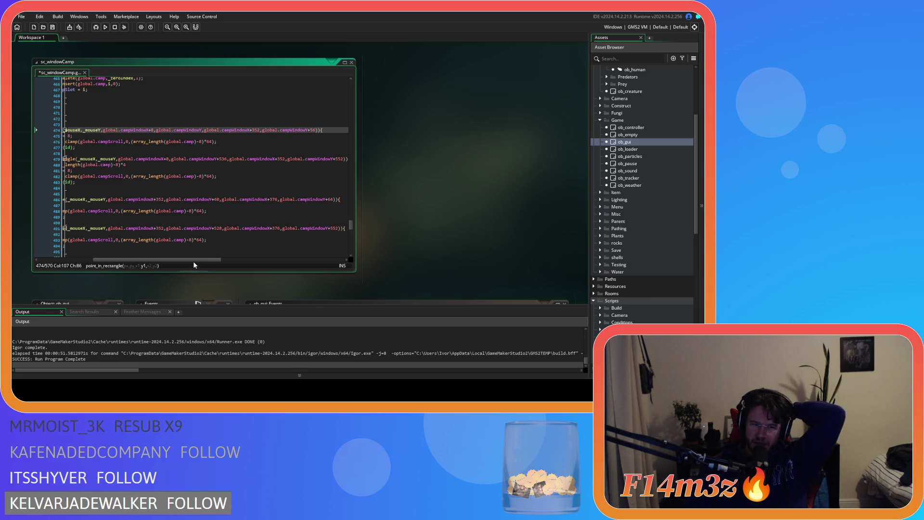
left_click_drag(192, 261, 168, 259)
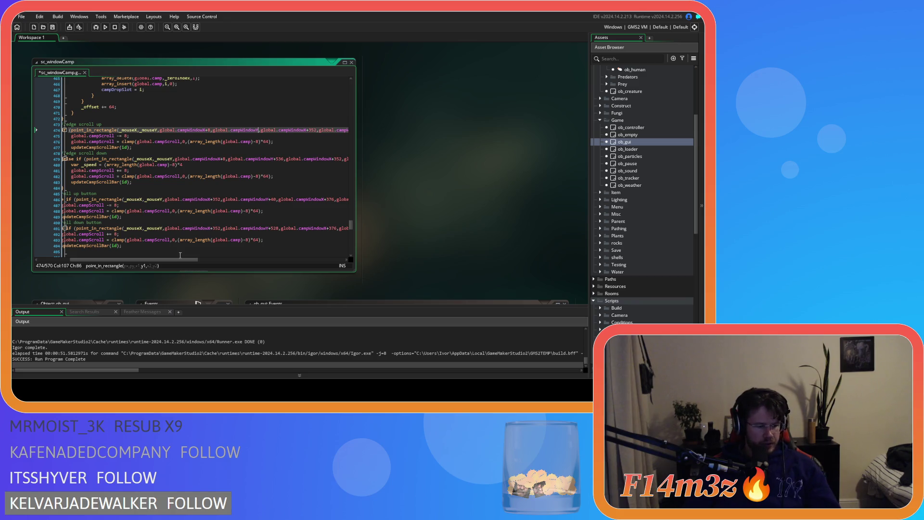
mouse_move(177, 259)
left_mouse_down()
mouse_move(220, 258)
mouse_move(208, 254)
left_mouse_up()
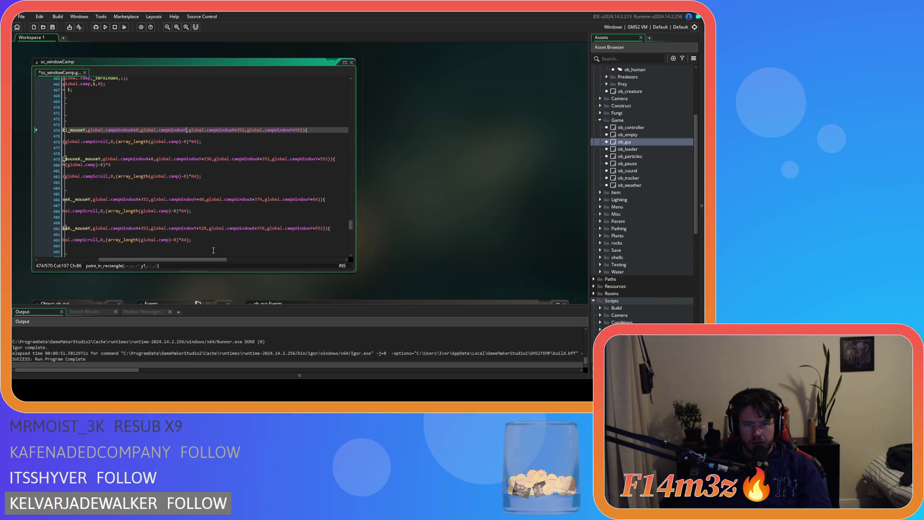
- Replace line 479's +552 bound with global.campWindowH, then build and run the game
left_click(322, 159)
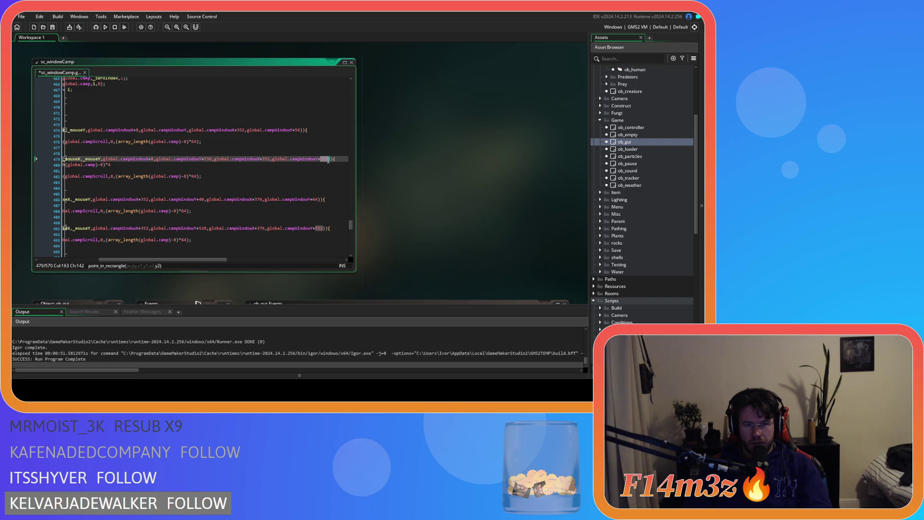
type("obal.camp")
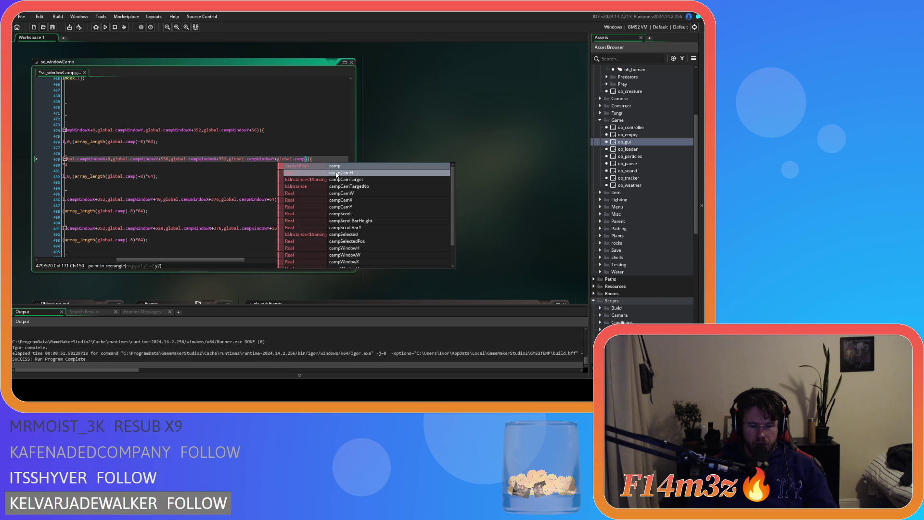
type("Wind")
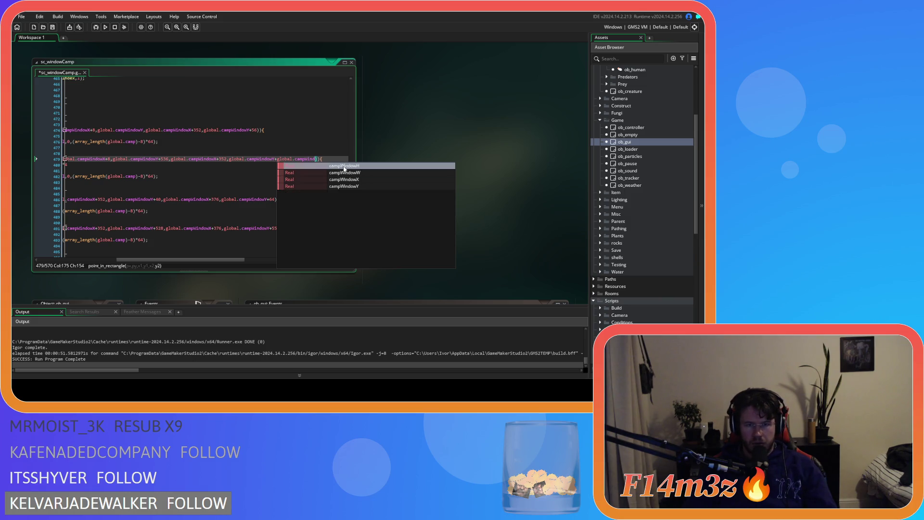
left_click(334, 165)
key("F5")
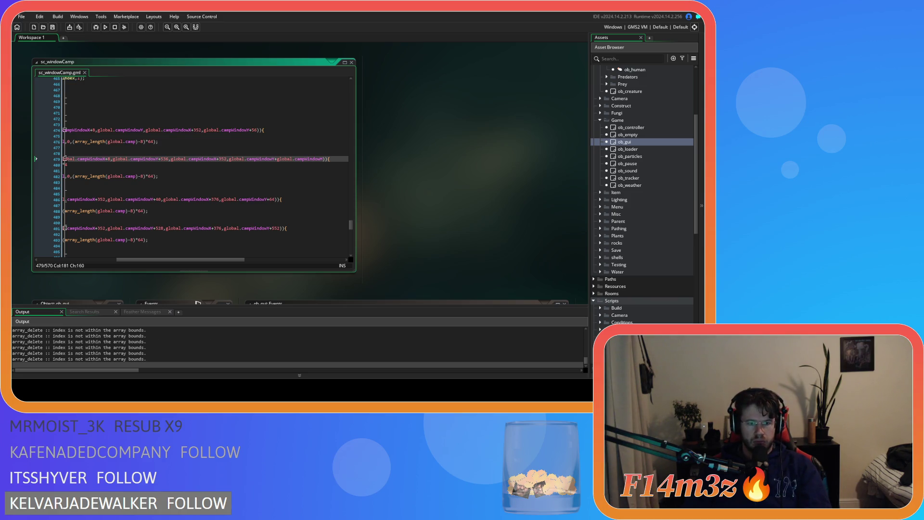
- In the running Entheogen game, scroll the Camp list down to Campfire and Drum, then back to Store
key("alt+Tab")
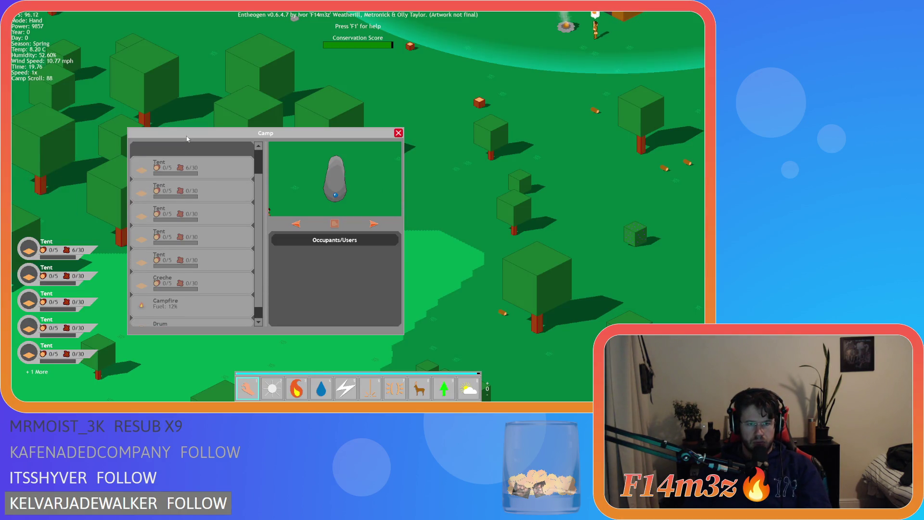
scroll(190, 138, "up", 2)
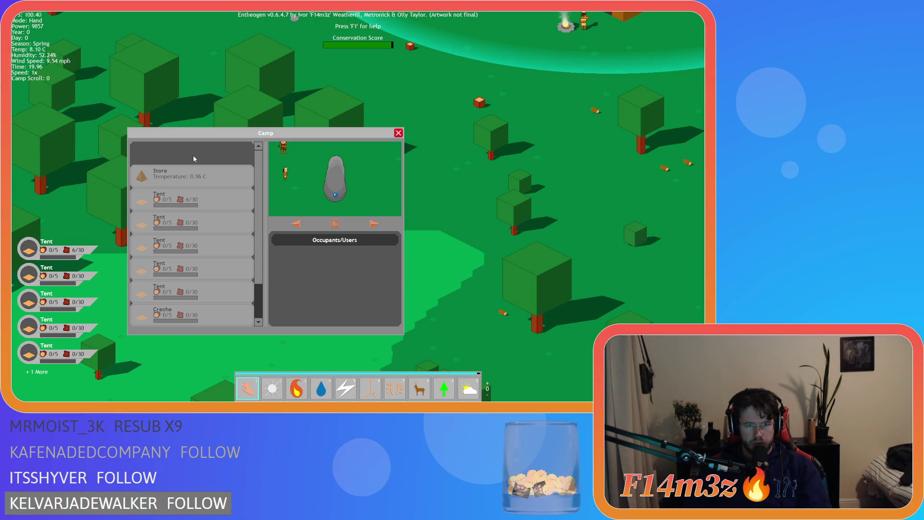
scroll(192, 326, "down", 3)
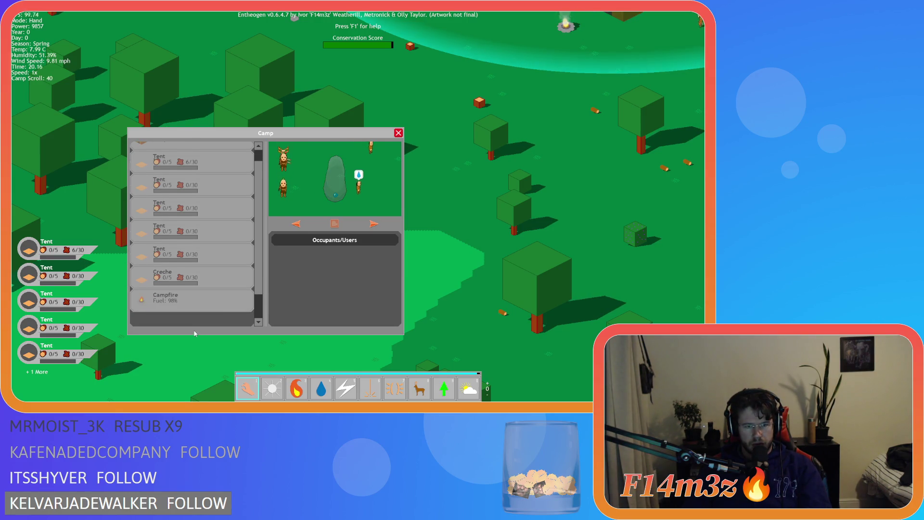
scroll(194, 143, "up", 1)
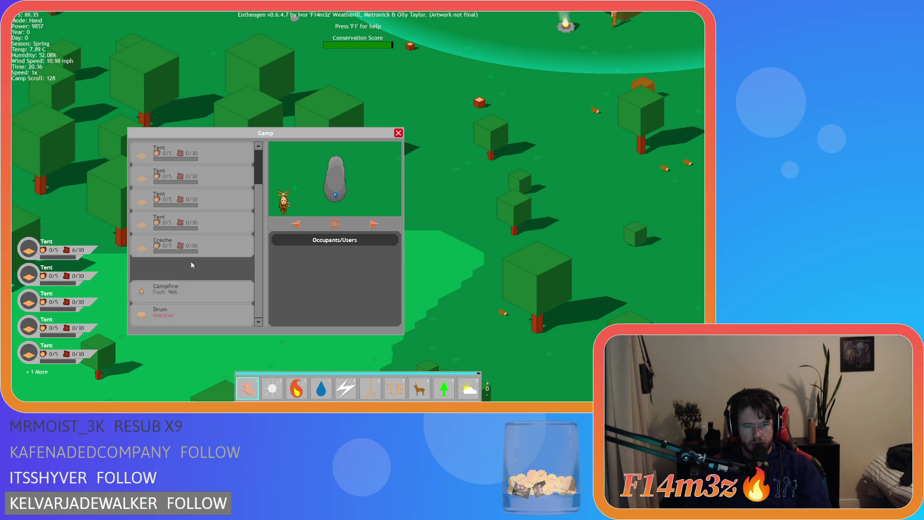
scroll(192, 144, "up", 4)
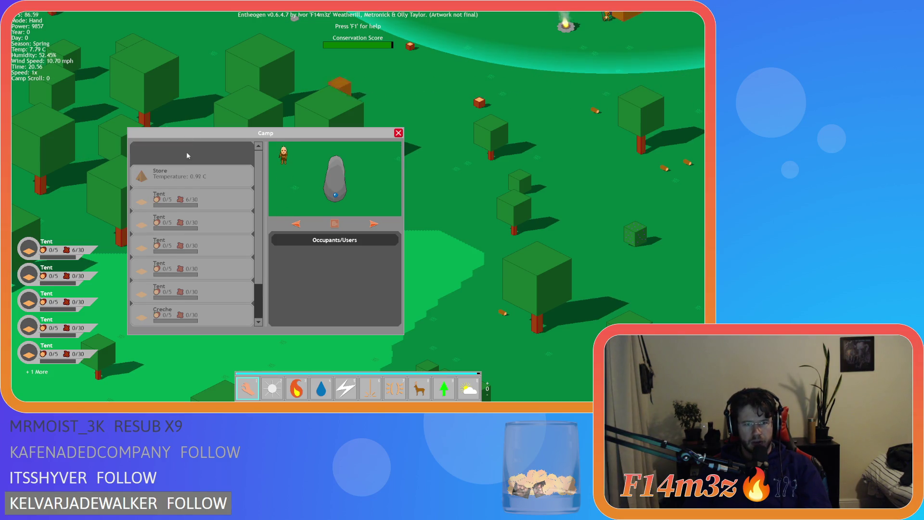